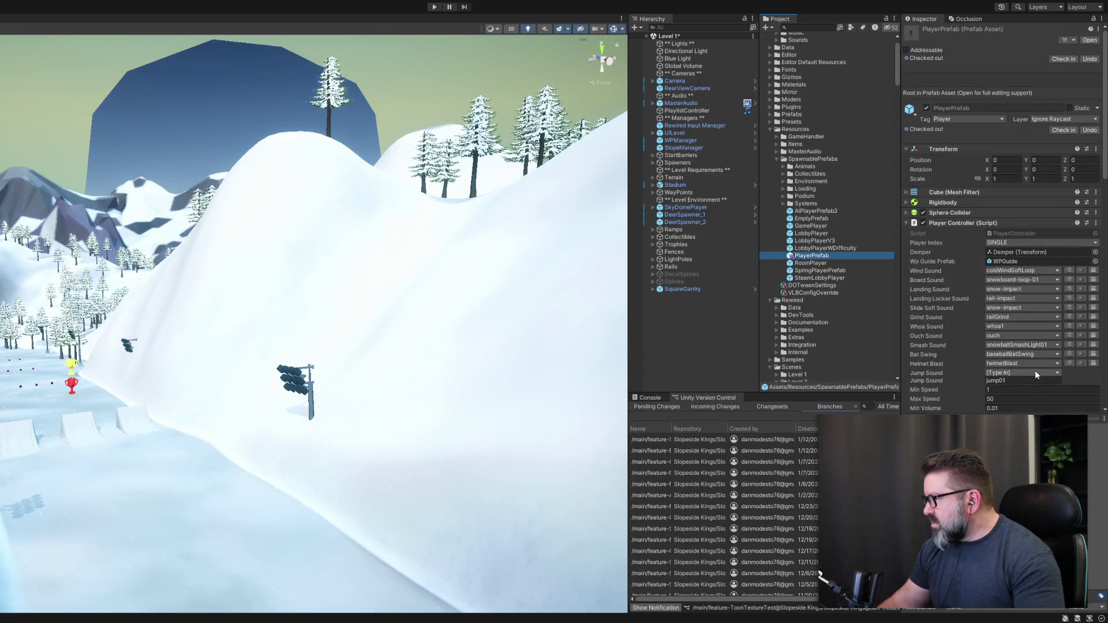
Set PlayerPrefab's Jump Sound to jump and select AIPlayerPrefab3 to inspect it.
click(1017, 229)
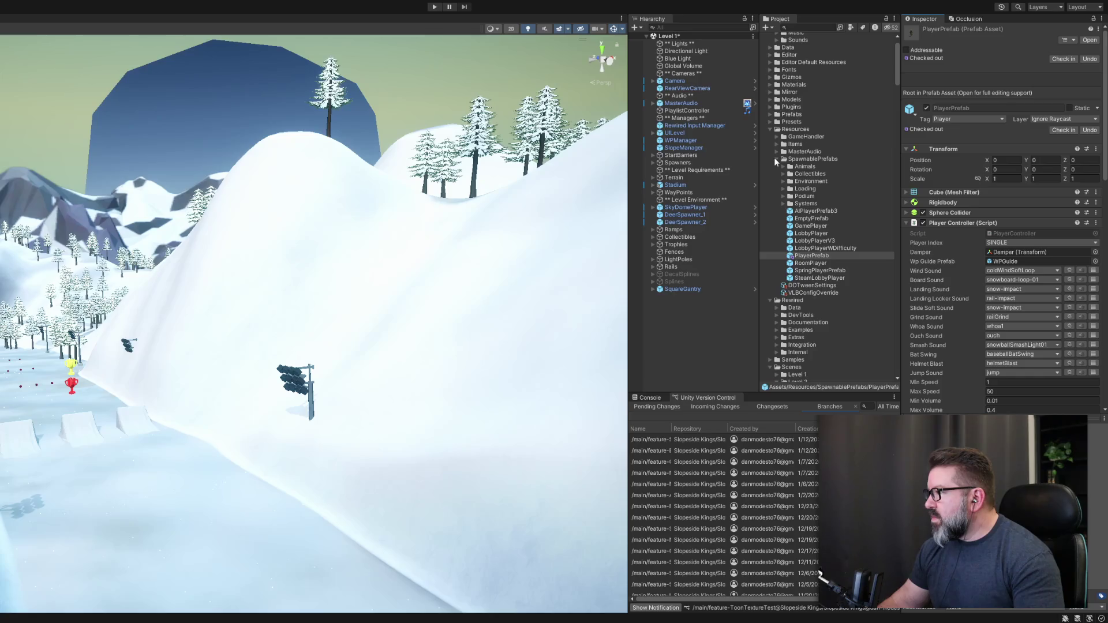
click(810, 212)
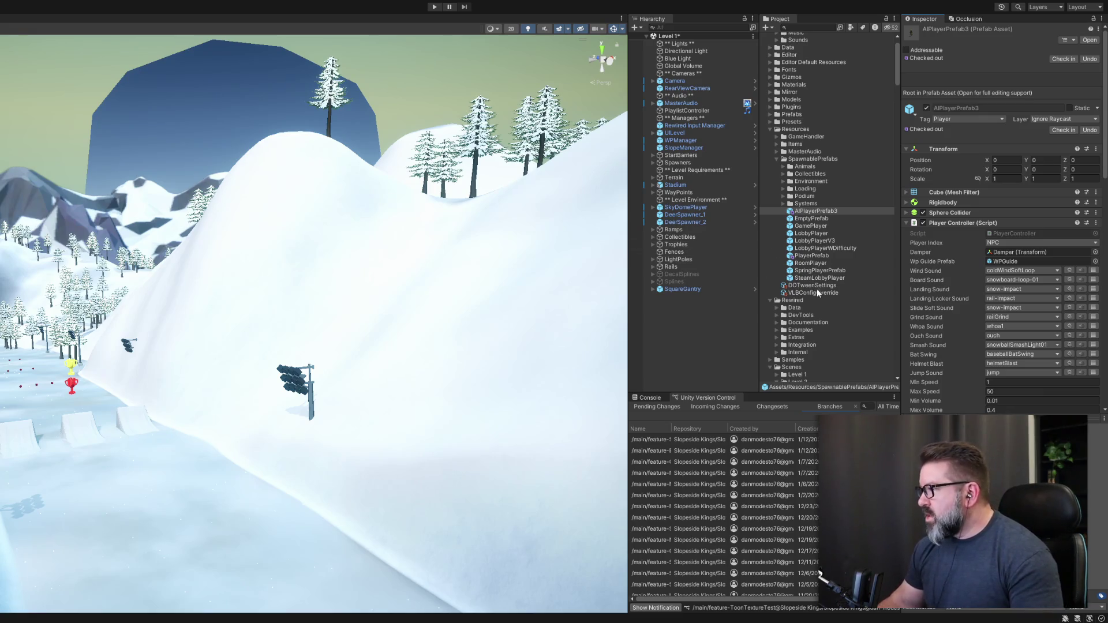
Scroll down the Project panel and select the Level 0 scene.
scroll(836, 306, down, 5)
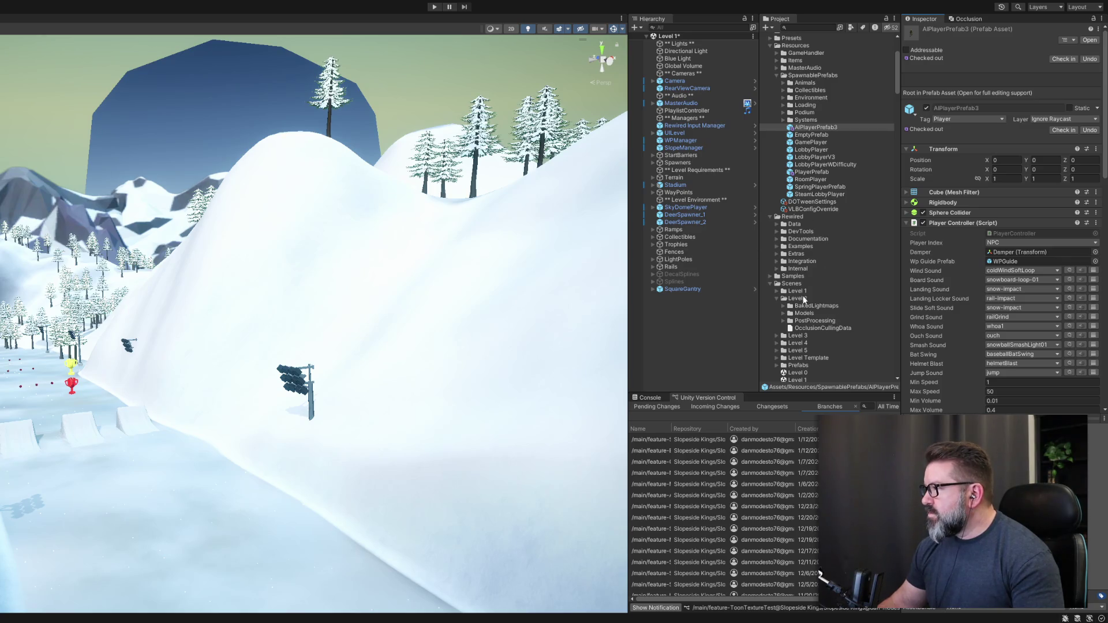
scroll(803, 297, down, 3)
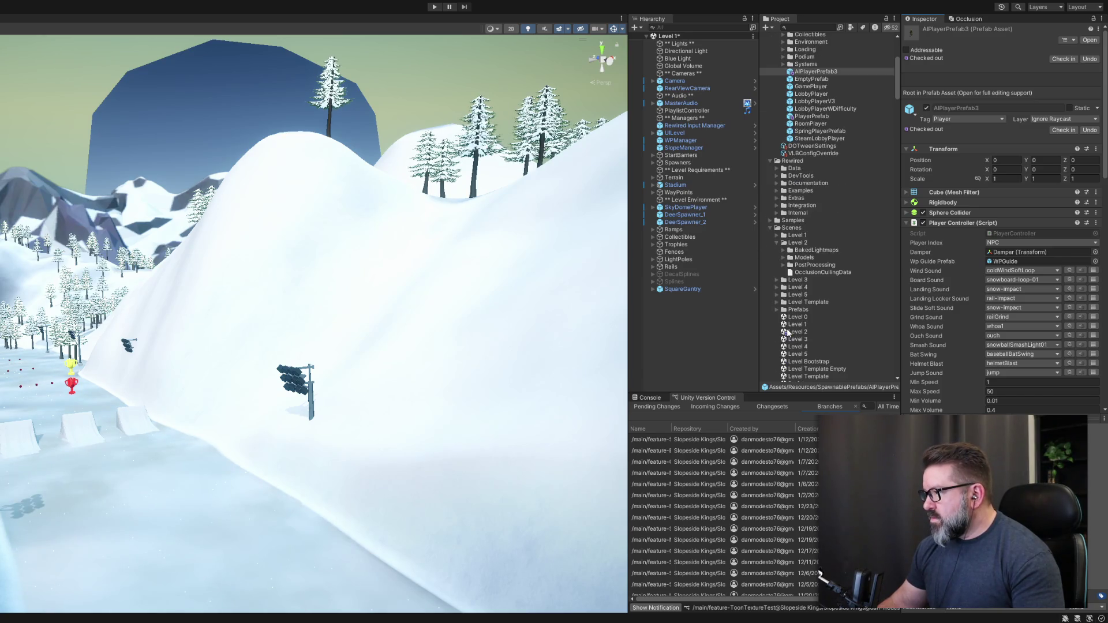
scroll(788, 333, down, 3)
click(799, 261)
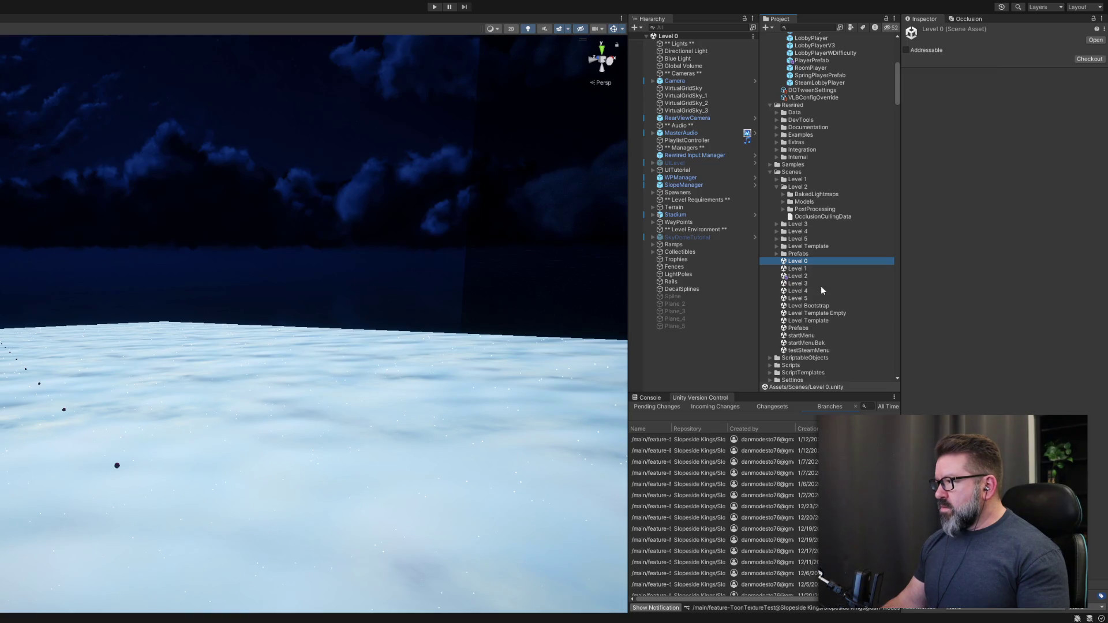
Open the Level Bootstrap scene and enter Play mode.
double_click(808, 306)
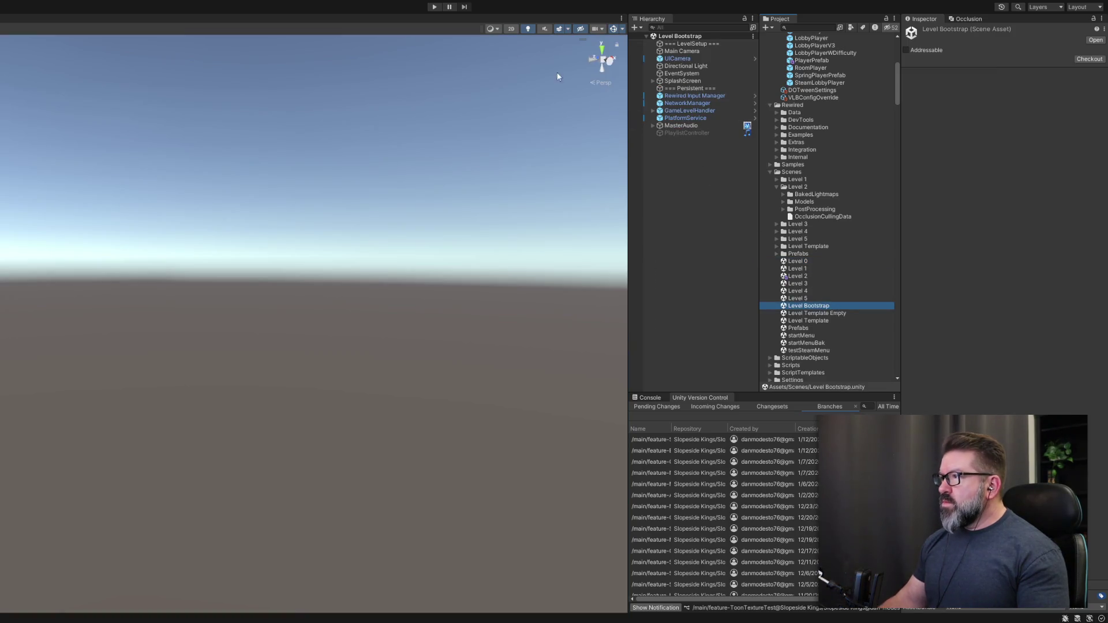
click(434, 7)
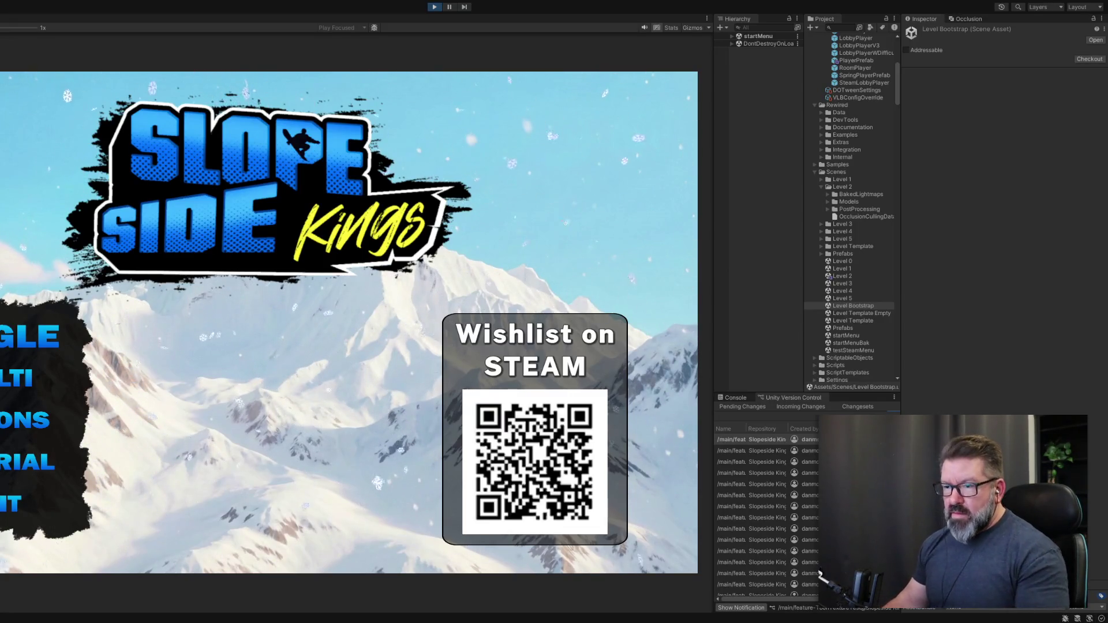
Choose SINGLE on the main menu, advance to Select Location, and start Level 1.
click(11, 347)
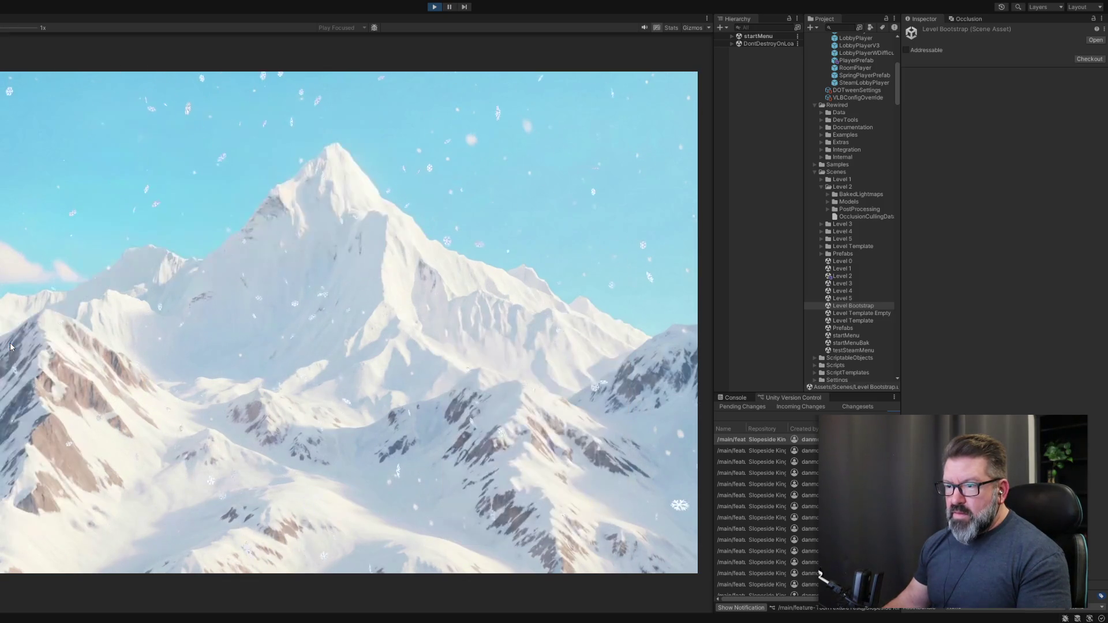
click(258, 442)
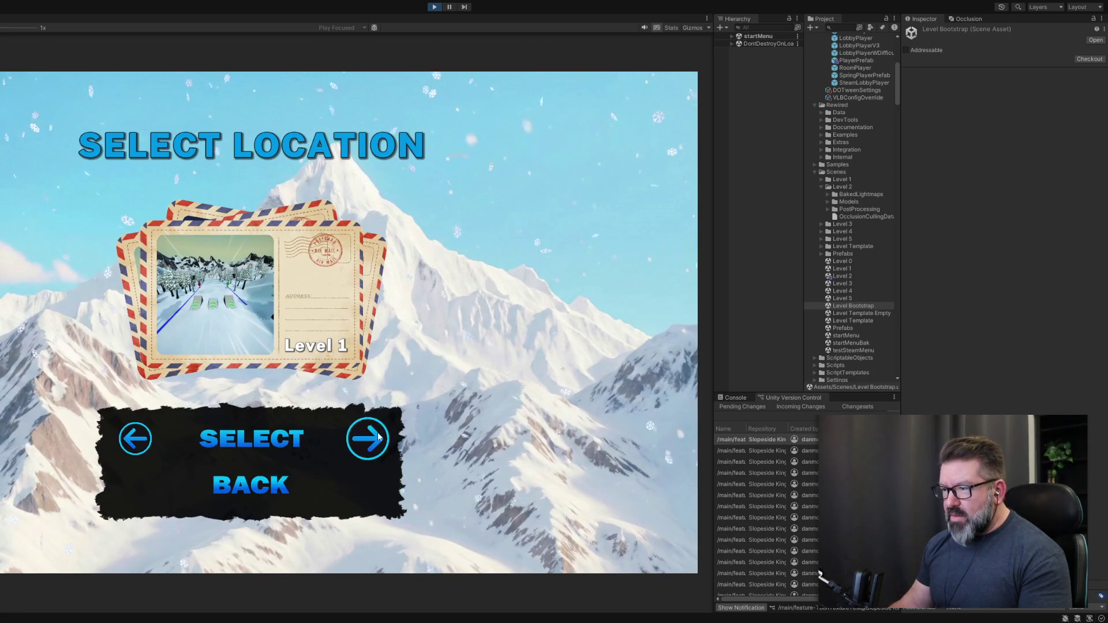
click(282, 443)
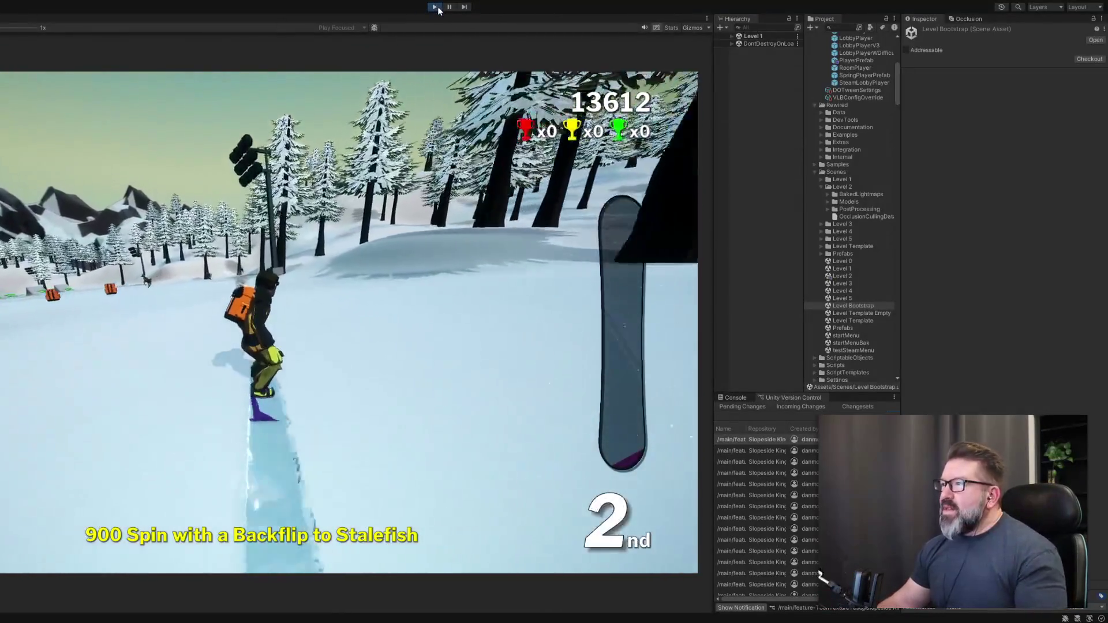
Stop Play mode after the Level 1 snowboarding run.
click(435, 7)
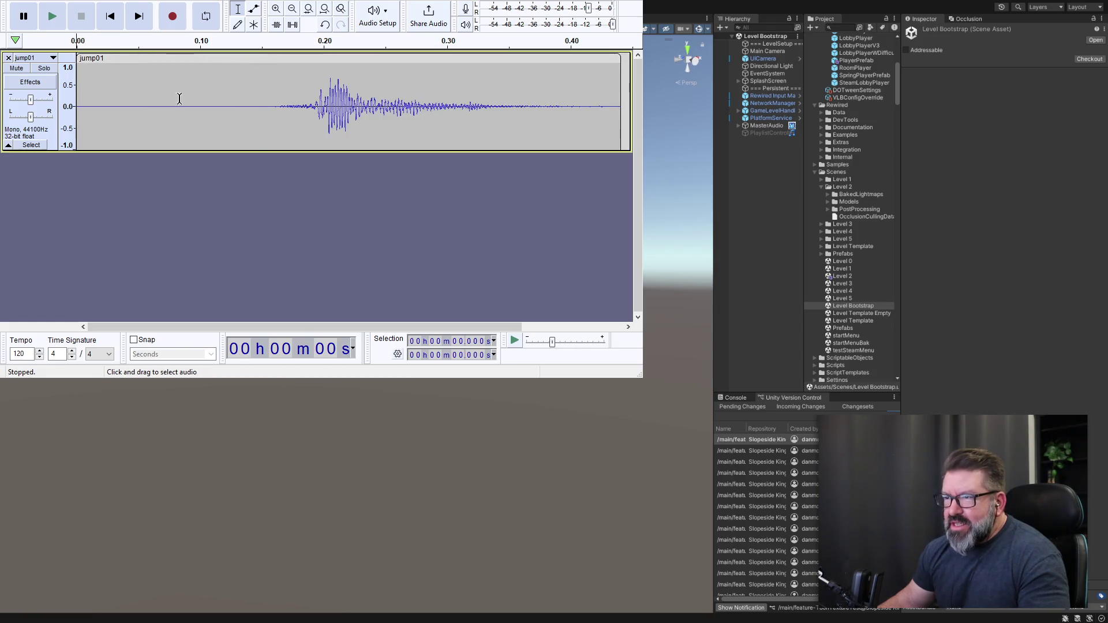
Audition jump01 repeatedly, probing edit points between 0.114 and 0.158 s.
click(52, 19)
click(52, 19)
click(52, 19)
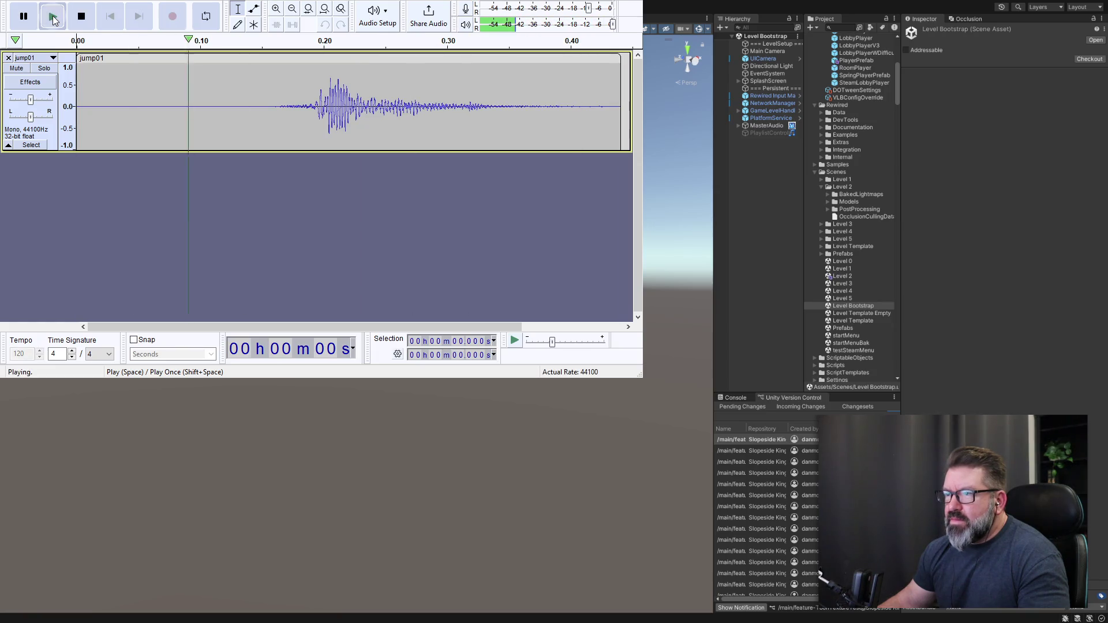
click(52, 19)
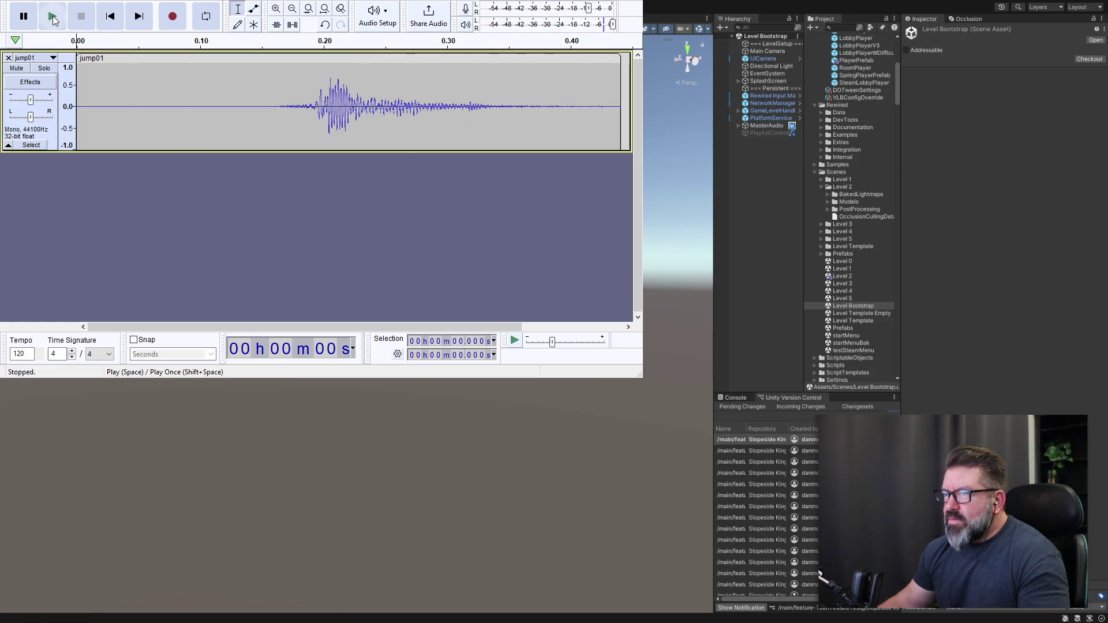
click(52, 19)
click(53, 19)
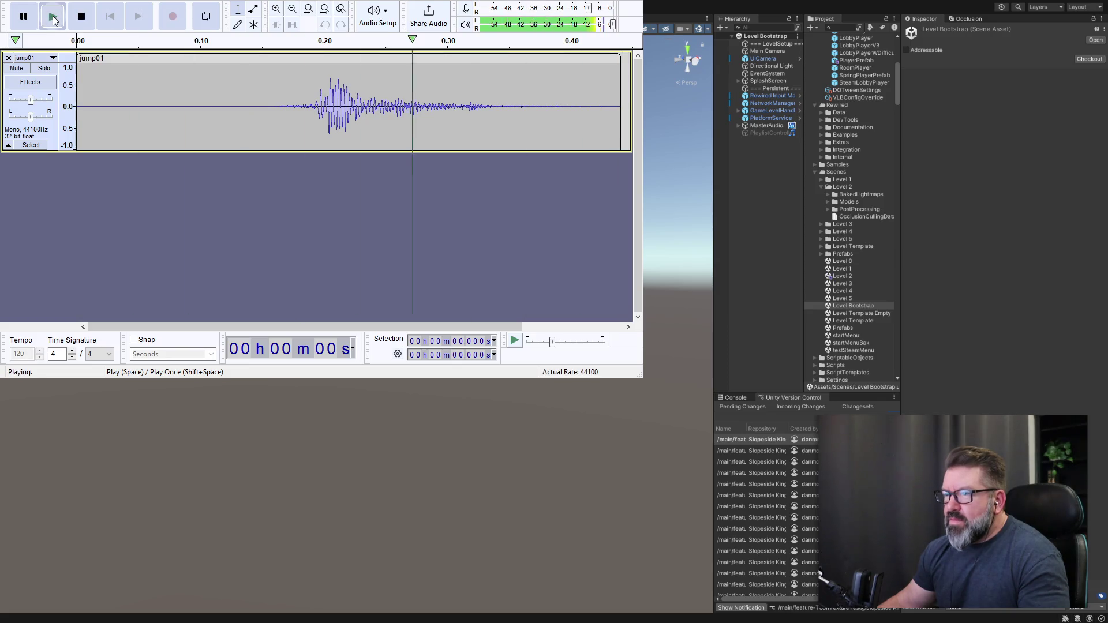
click(271, 67)
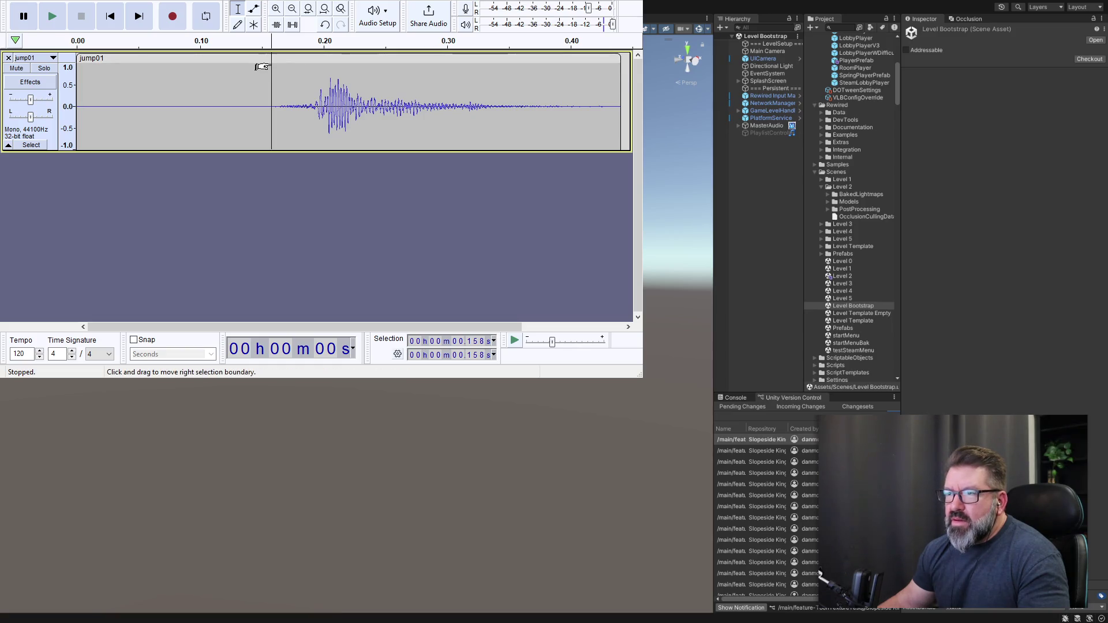
click(217, 67)
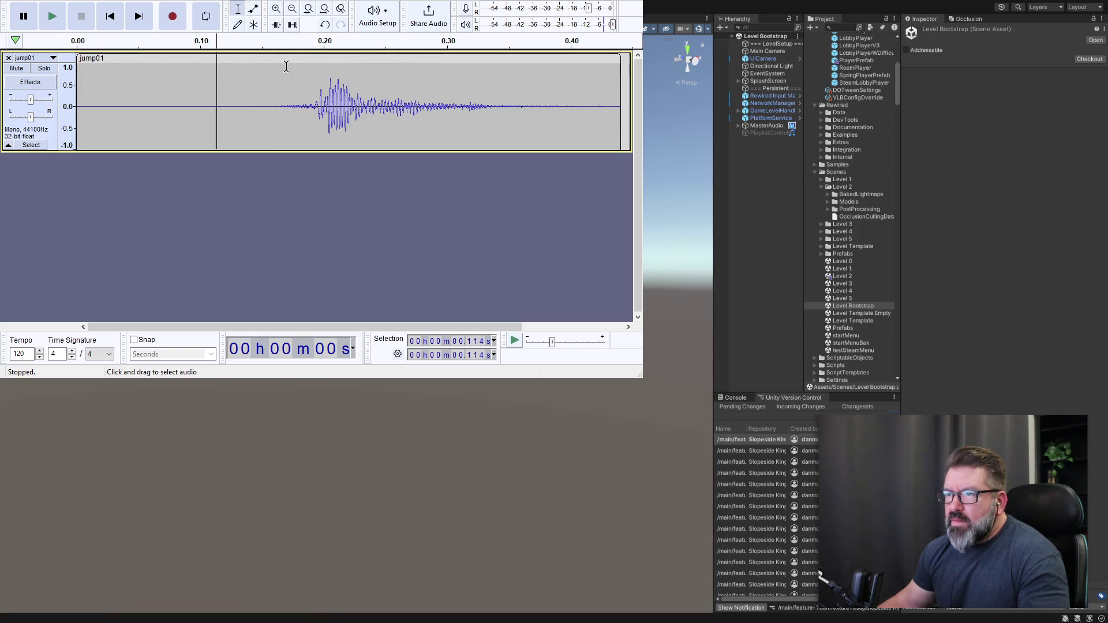
click(269, 60)
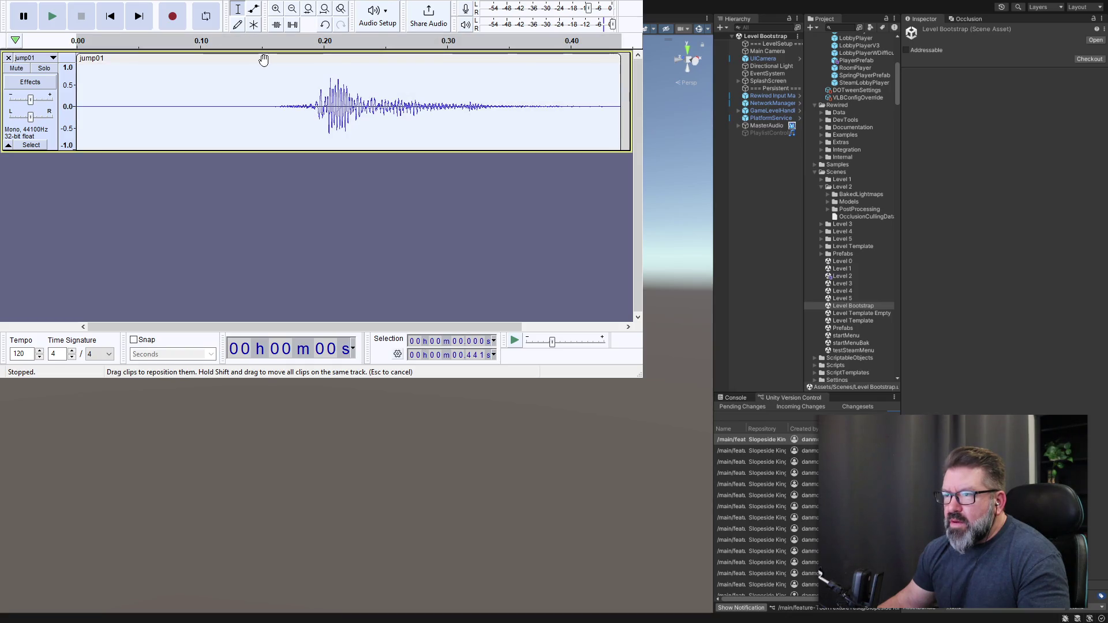
key(space)
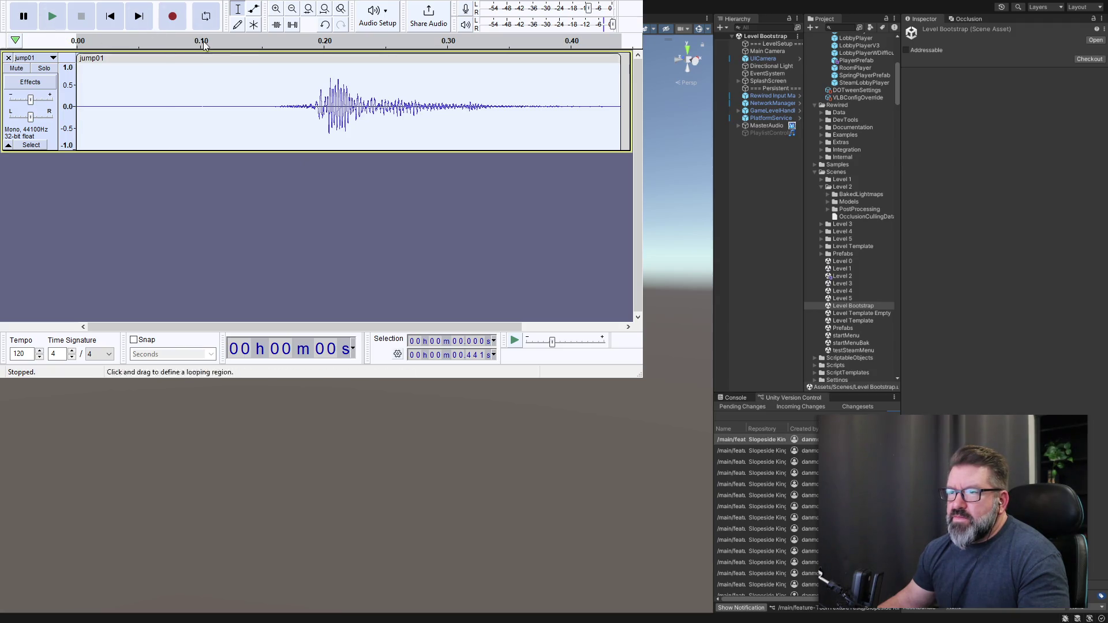
Select jump01's silent lead-in from the clip start to 0.152 s.
click(265, 82)
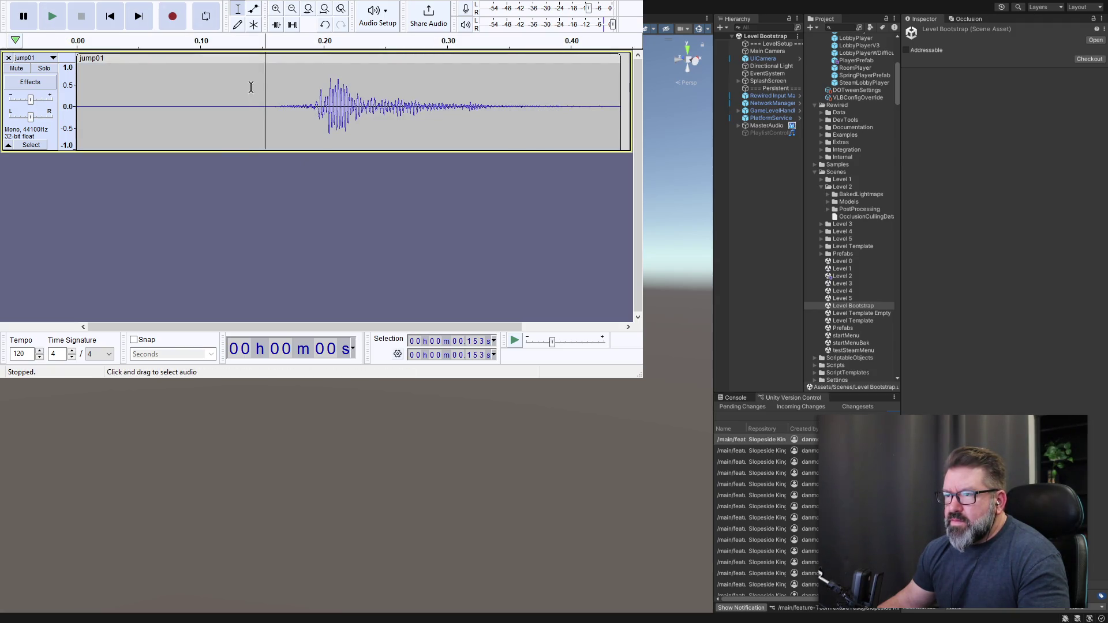
click(159, 70)
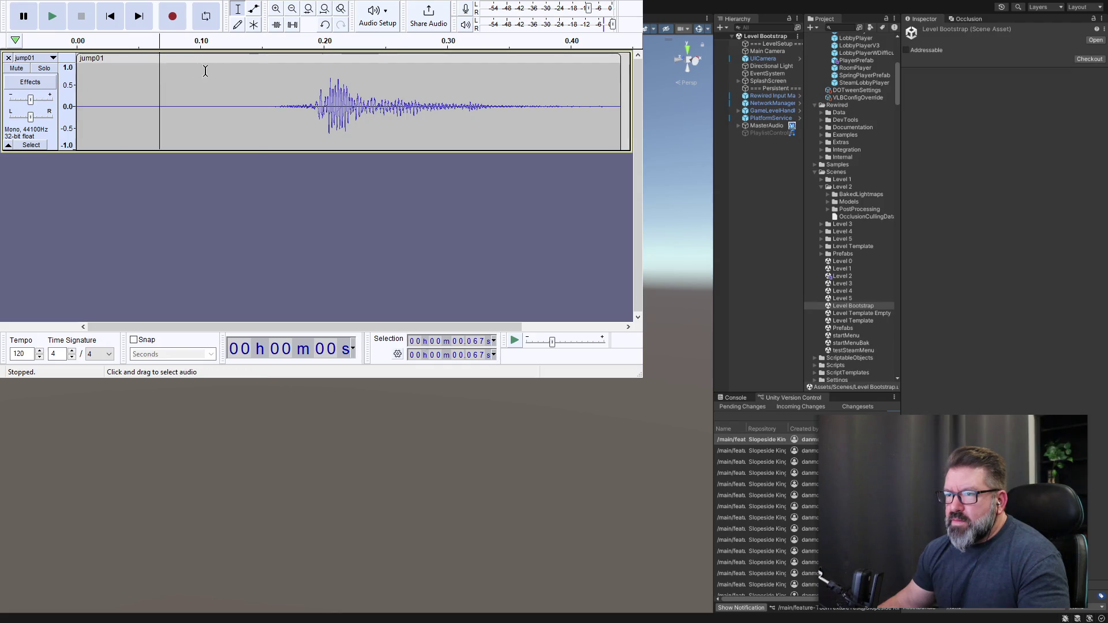
click(268, 77)
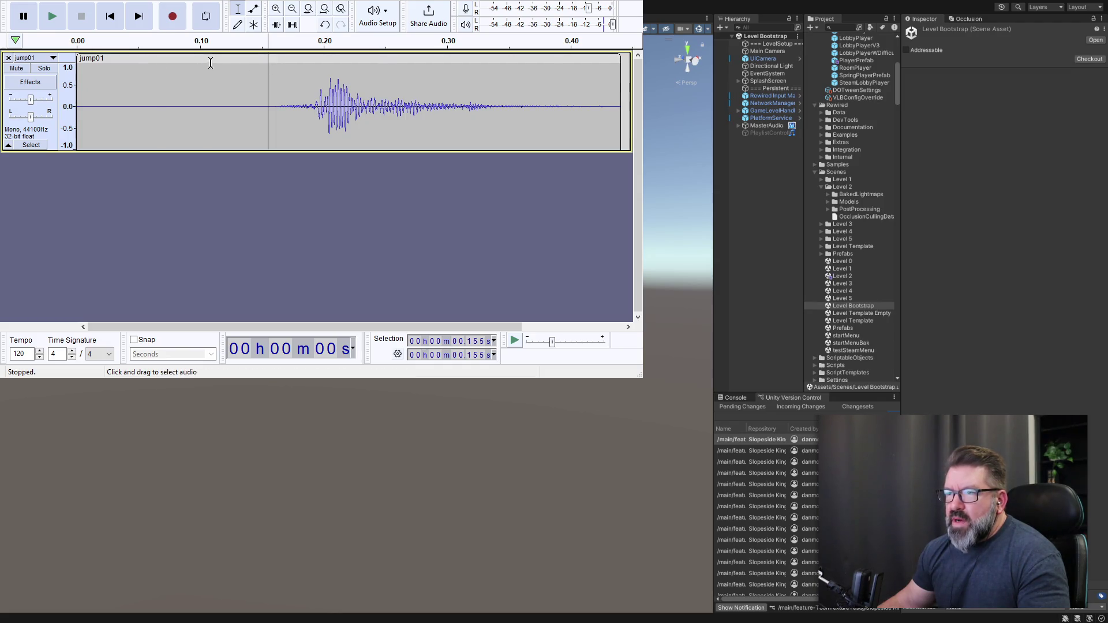
click(264, 88)
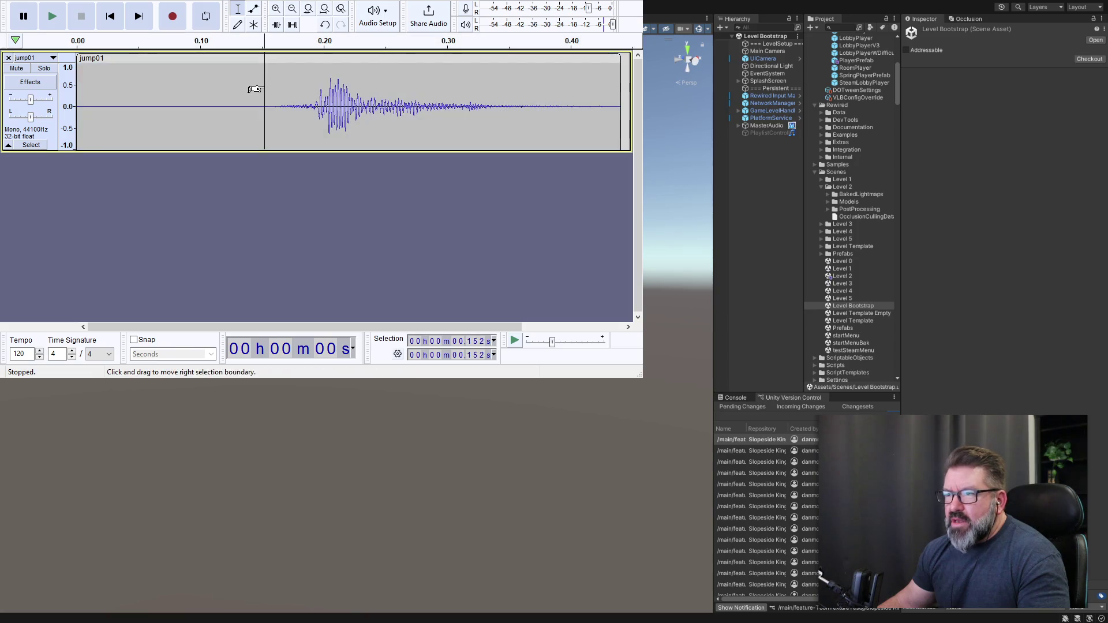
drag(256, 88, 56, 88)
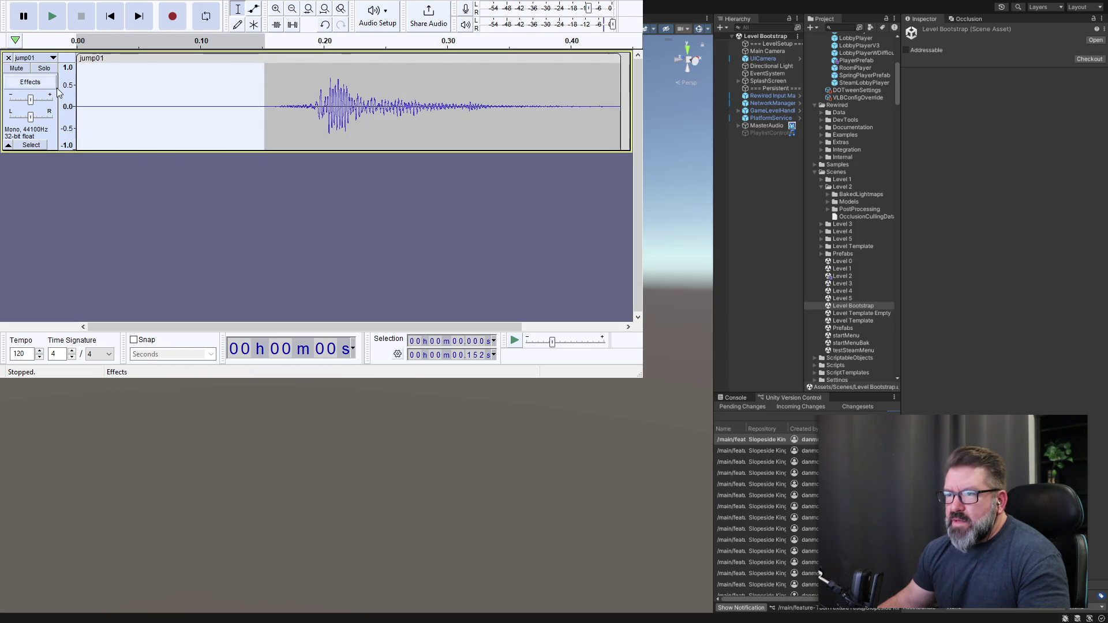
Delete jump01's lead-in and its 0.249–0.289 s tail.
key(Delete)
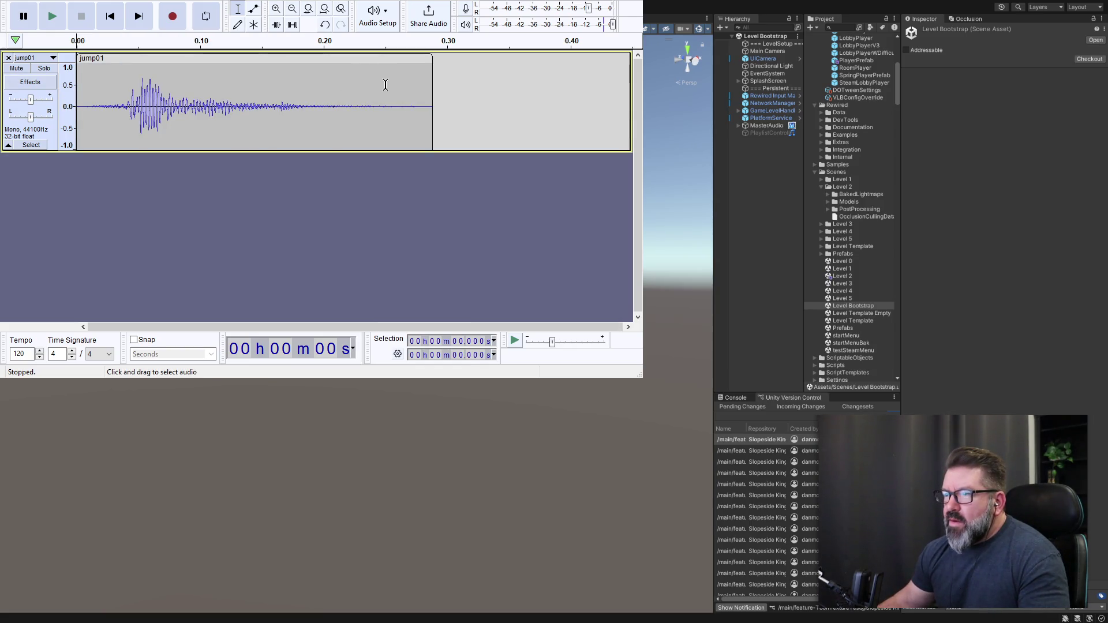
drag(385, 89, 435, 98)
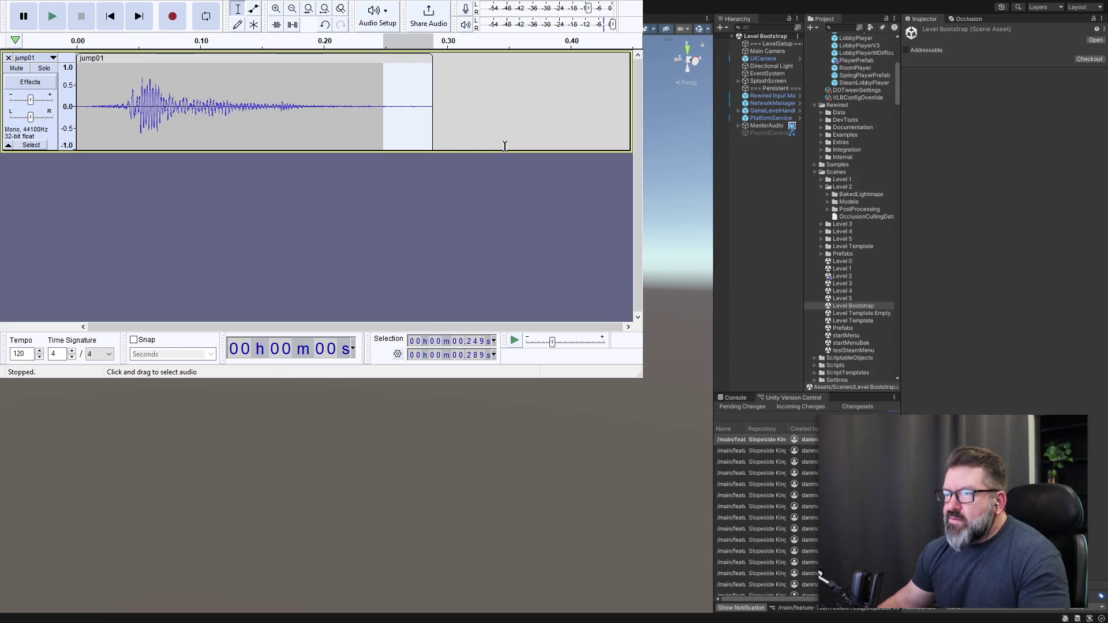
key(Delete)
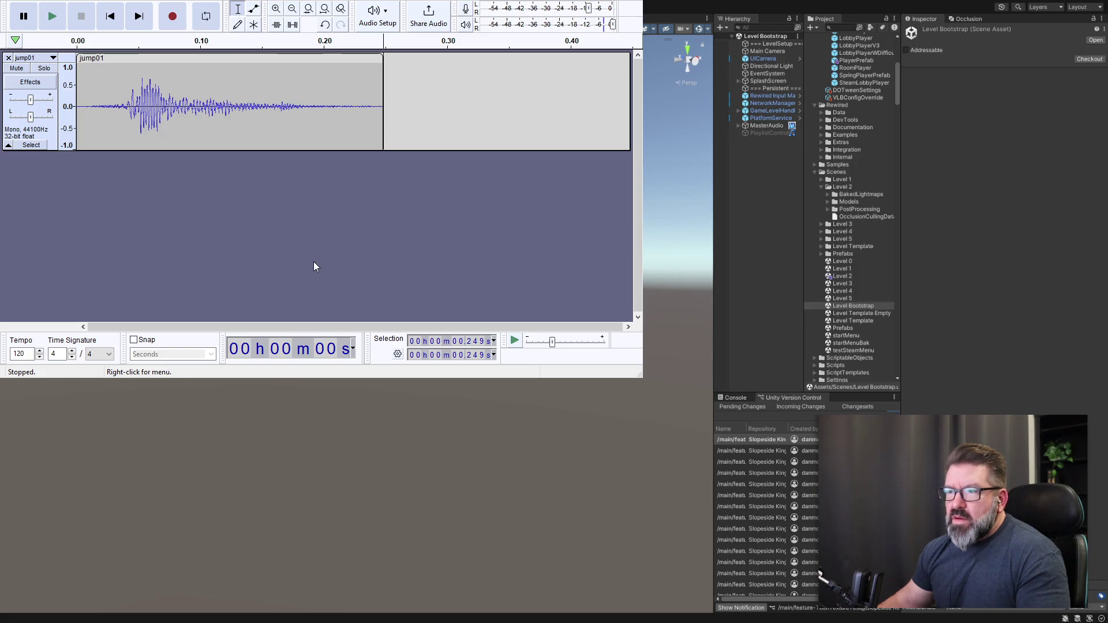
Select the entire jump01 clip and delete it from the track.
click(276, 157)
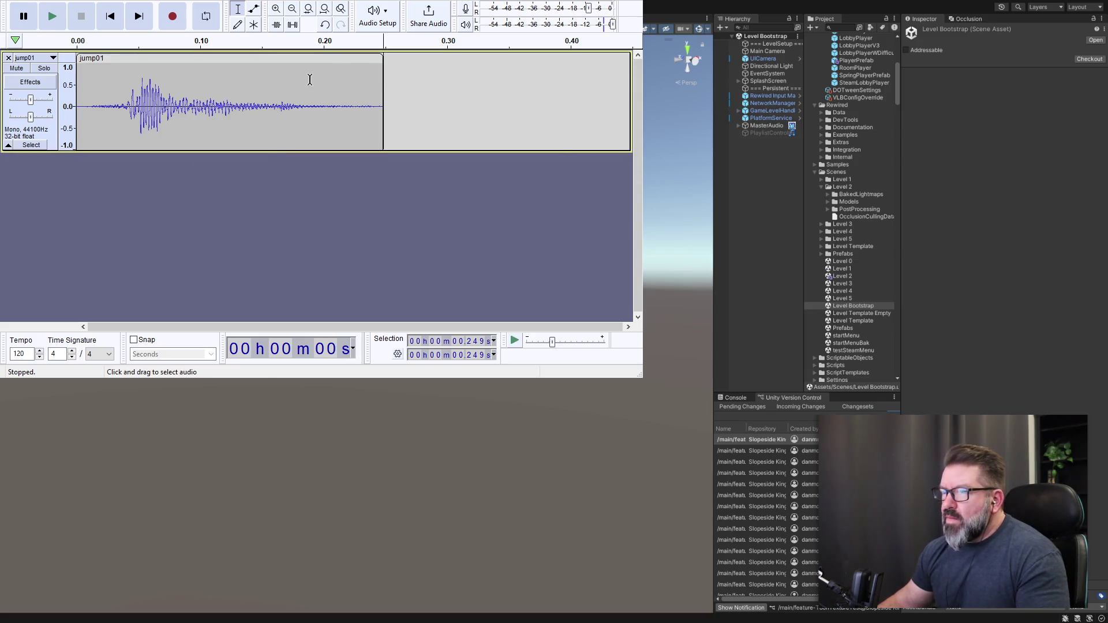
click(281, 56)
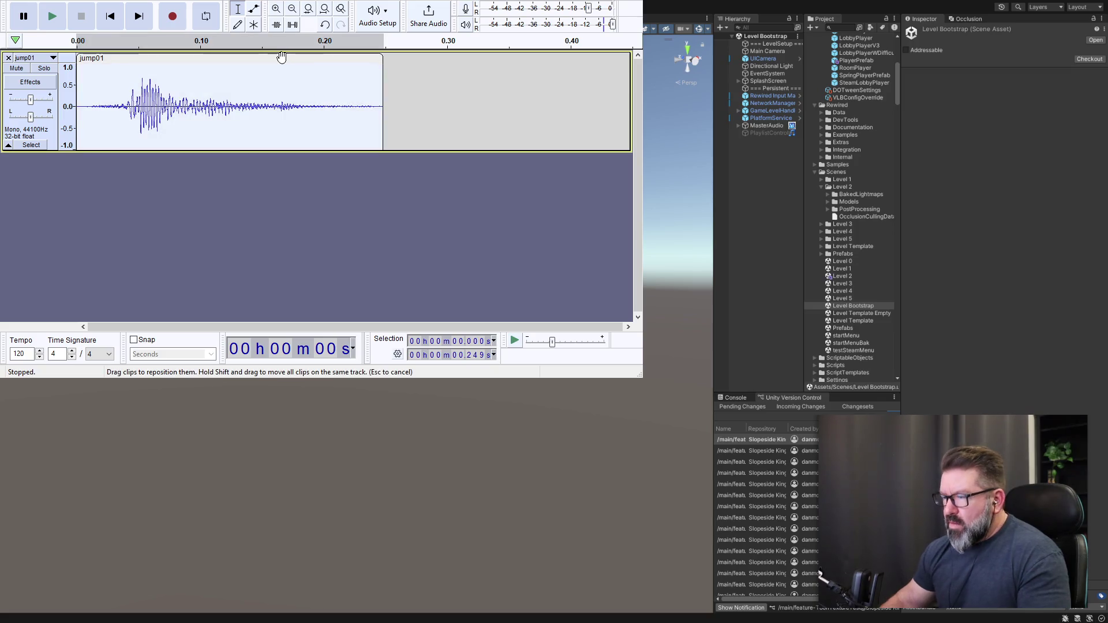
key(Delete)
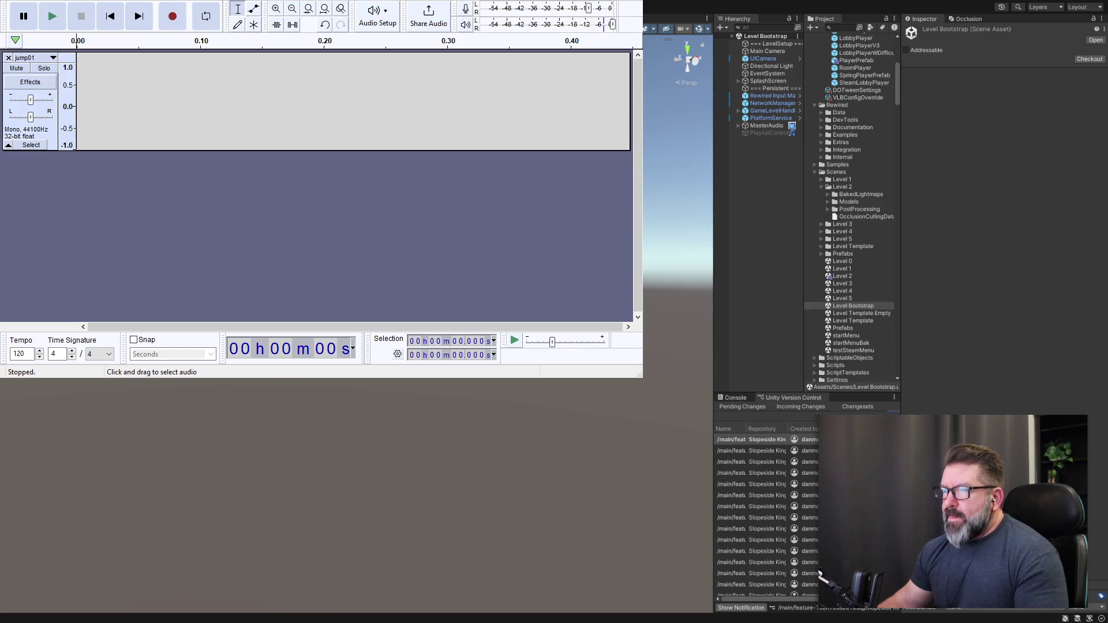
Close the jump01 window and preview the jump02 clip.
key(alt+F4)
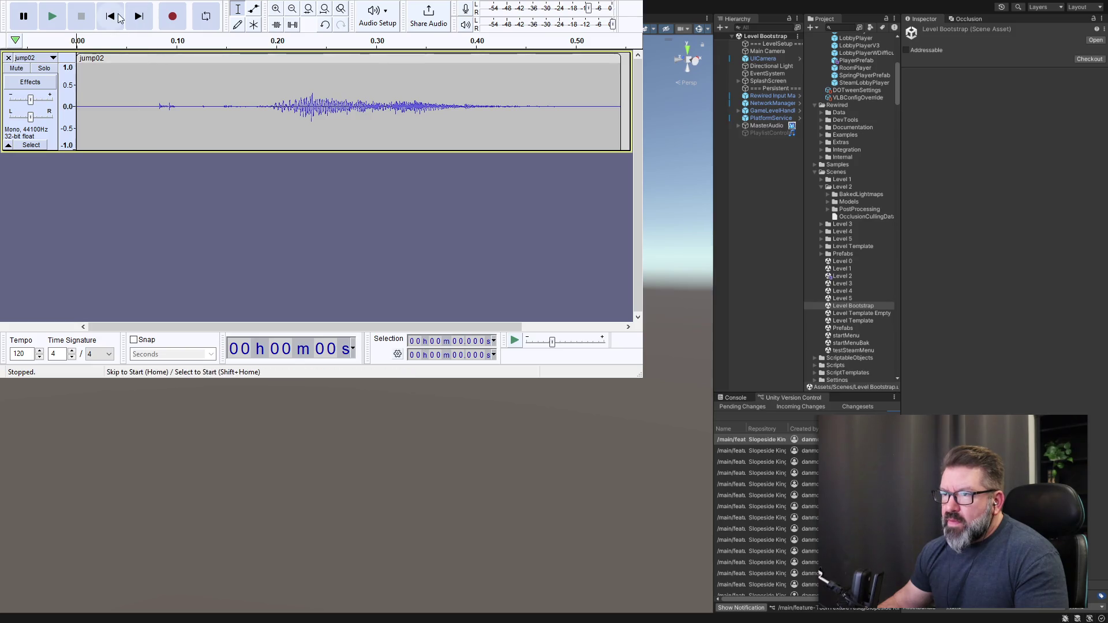
click(13, 70)
click(19, 70)
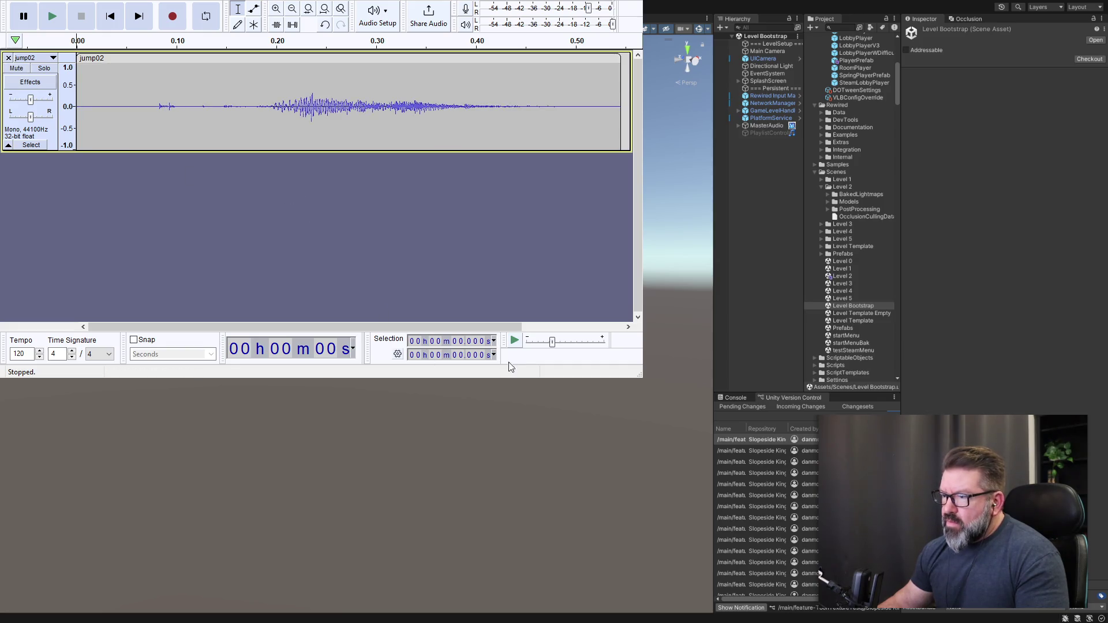
click(514, 341)
click(514, 341)
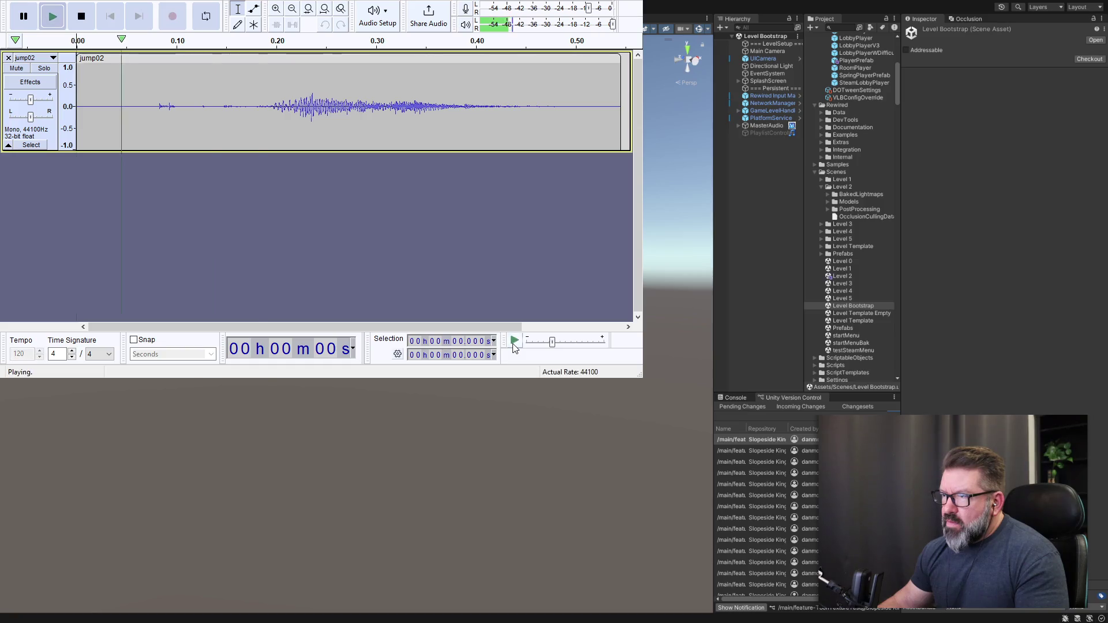
click(512, 343)
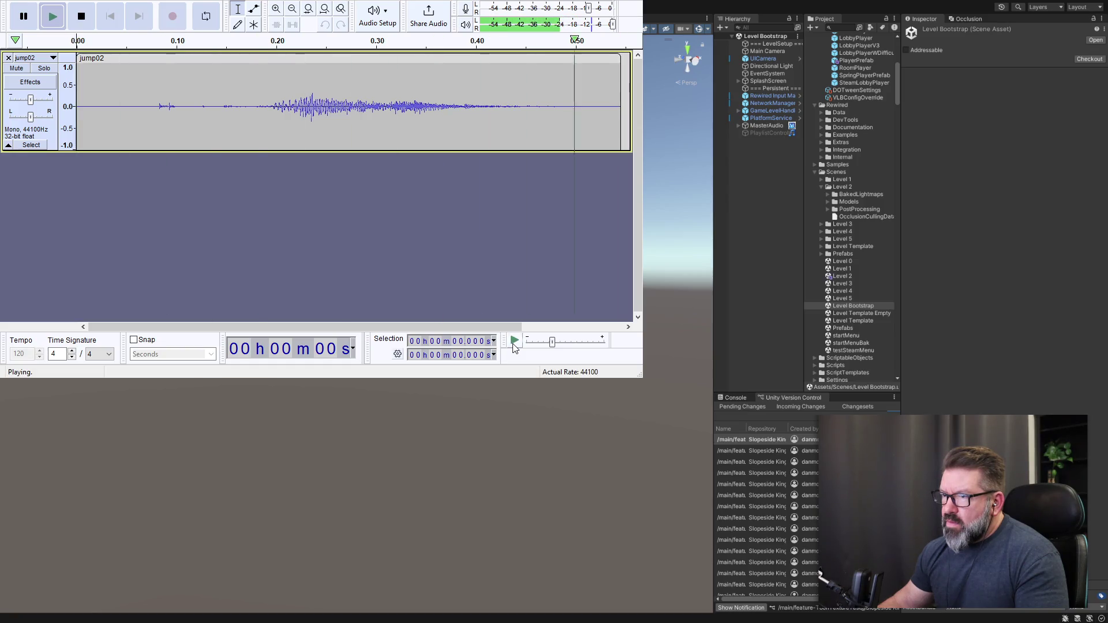
Delete jump02's 0–0.175 s lead-in and its 0.276–0.374 s tail.
click(250, 67)
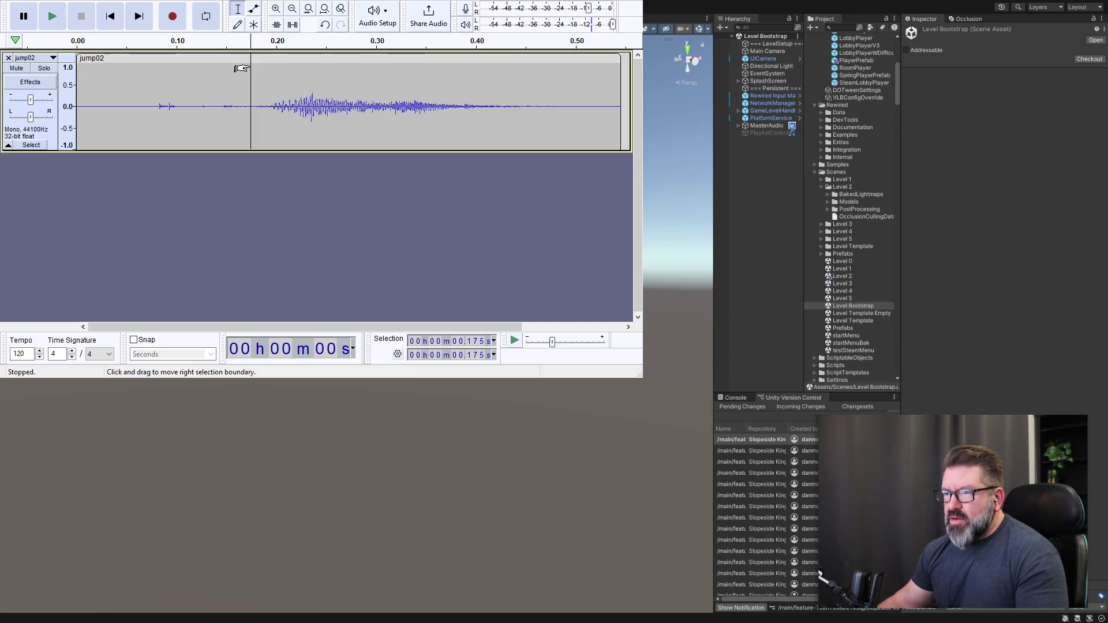
drag(240, 68, 57, 75)
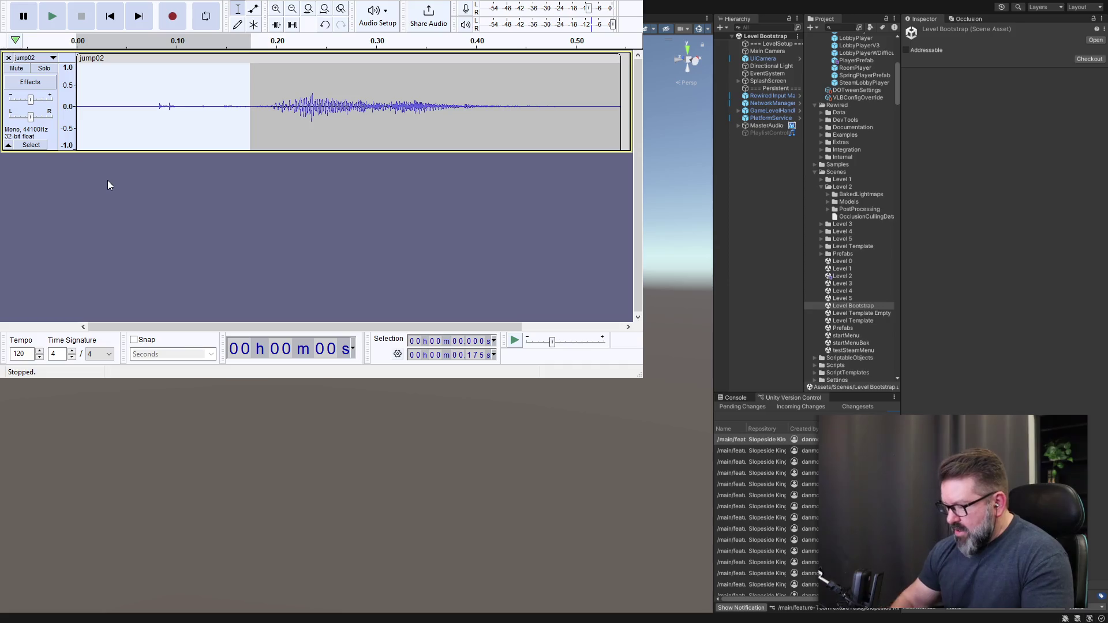
key(Delete)
drag(353, 68, 451, 70)
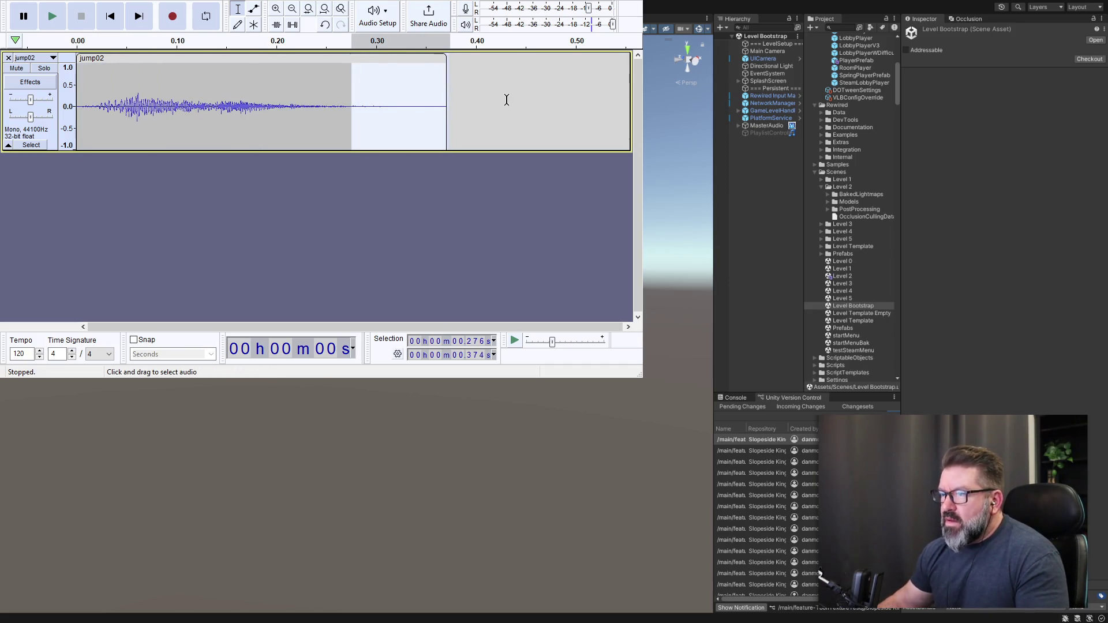
key(Delete)
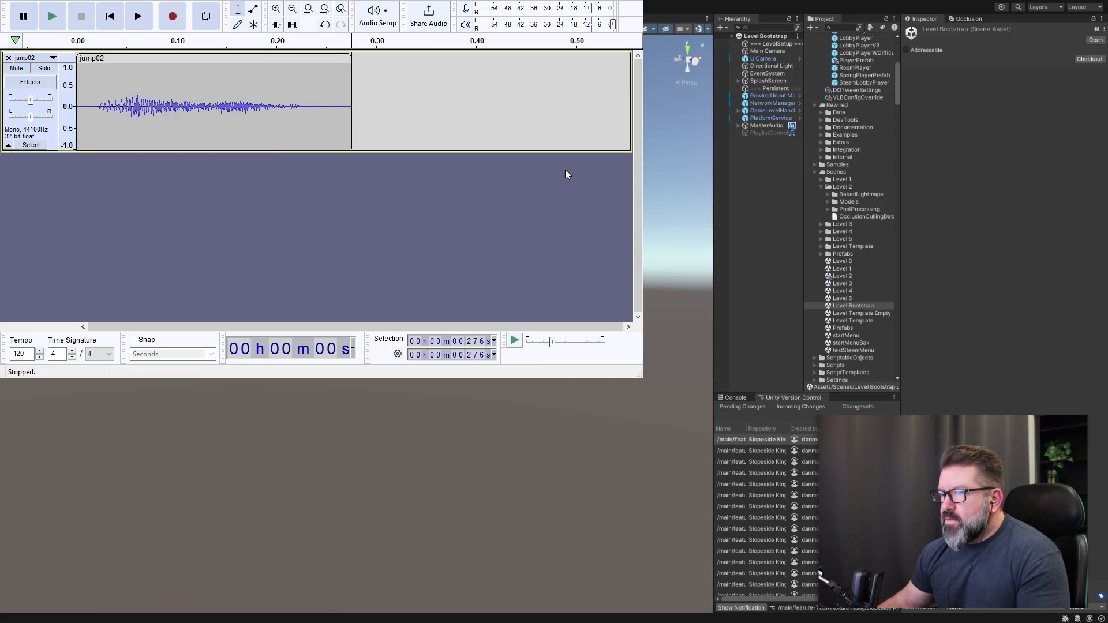
click(20, 23)
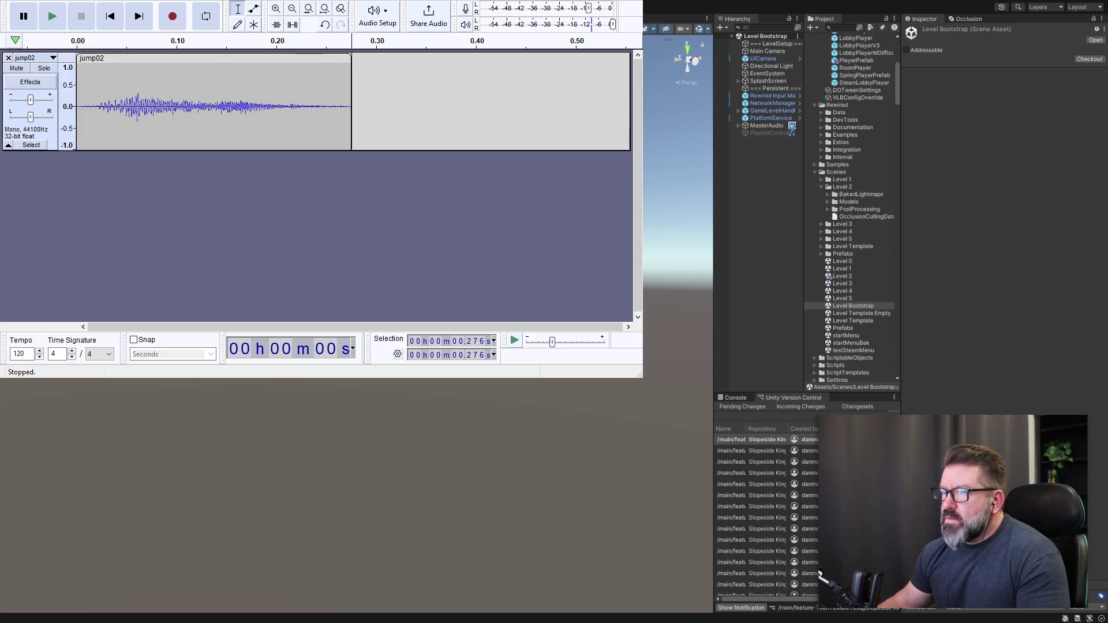
key(alt+Tab)
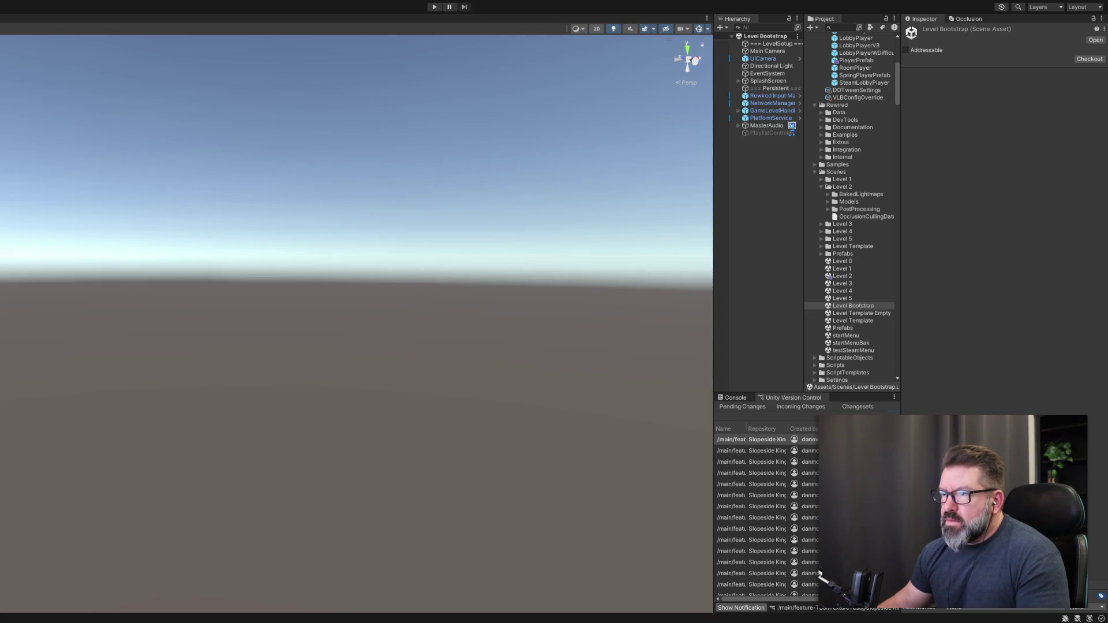
Delete jump03's lead-in from 0 to 0.081 s.
key(alt+Tab)
drag(172, 69, 44, 72)
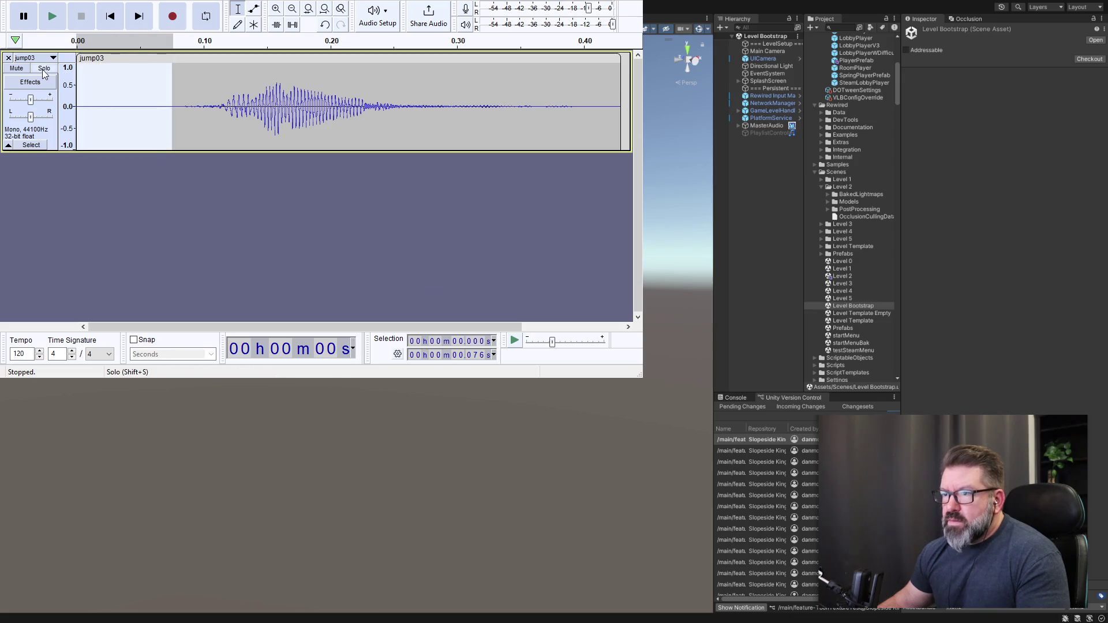
drag(180, 86, 57, 87)
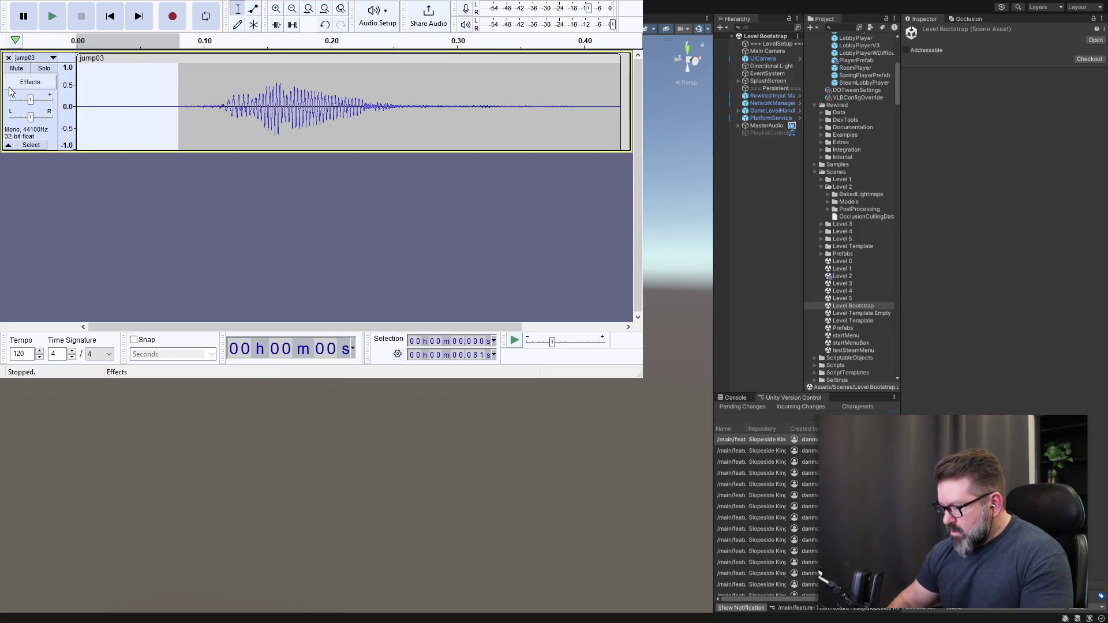
key(Delete)
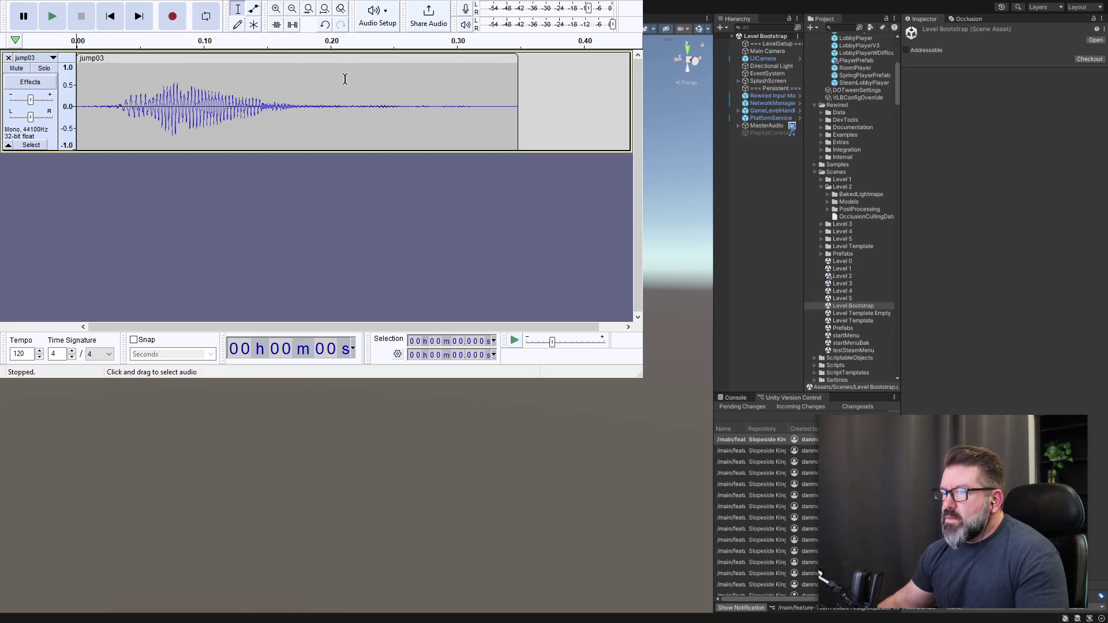
Delete jump03's tail after 0.232 s, then select jump04's lead-in.
drag(369, 72, 523, 75)
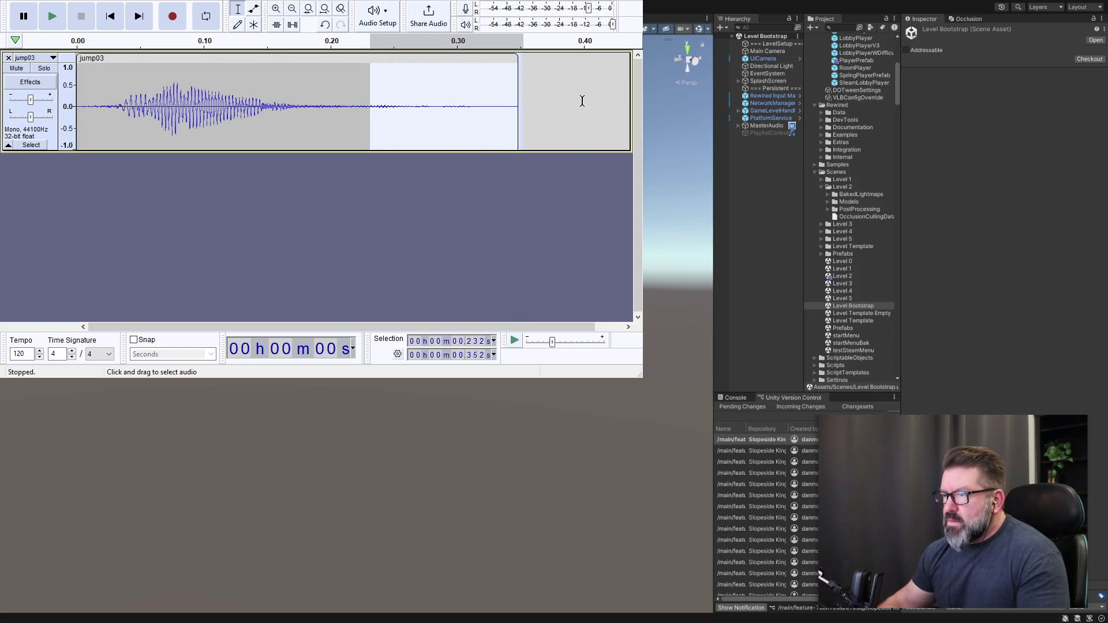
key(Delete)
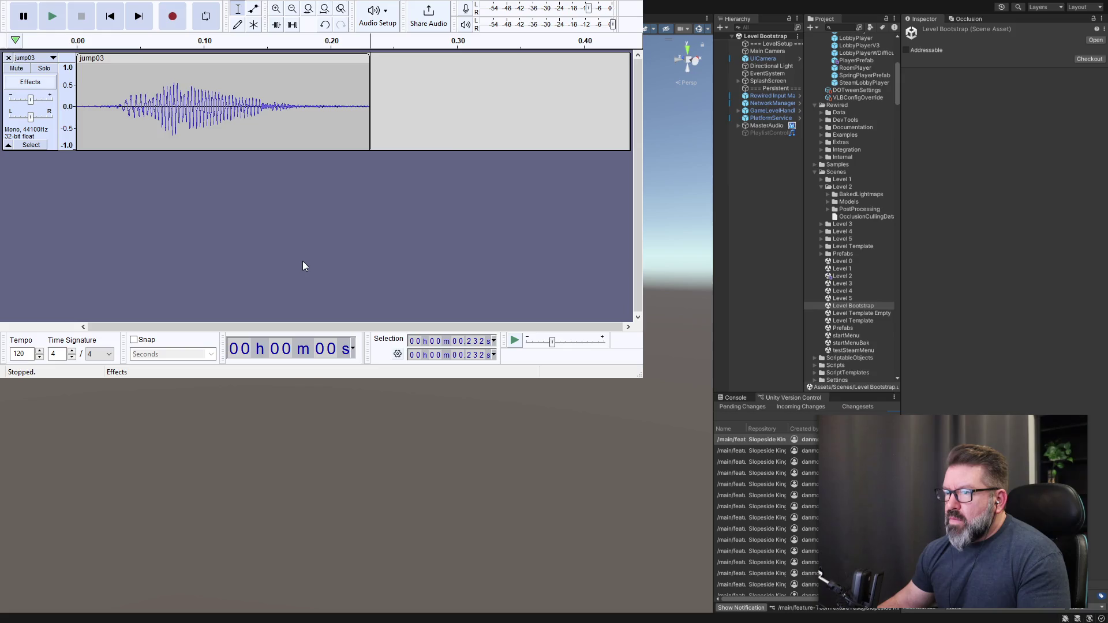
click(269, 151)
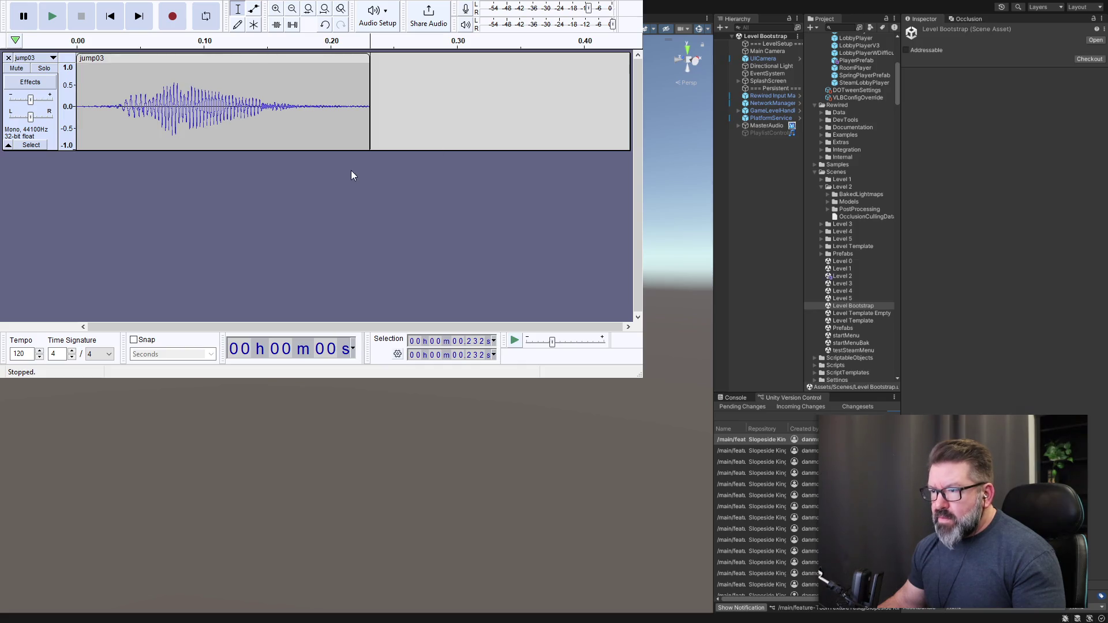
key(alt+Tab)
key(alt+Tab)
drag(226, 82, 76, 81)
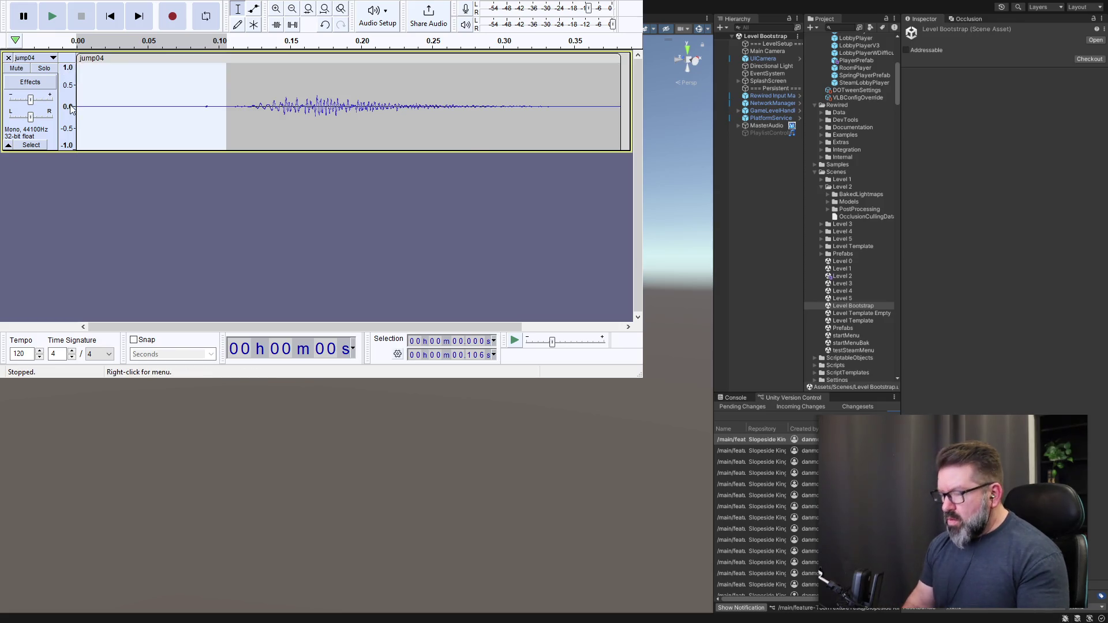
Delete jump04's lead-in and everything after 0.195 s.
key(Delete)
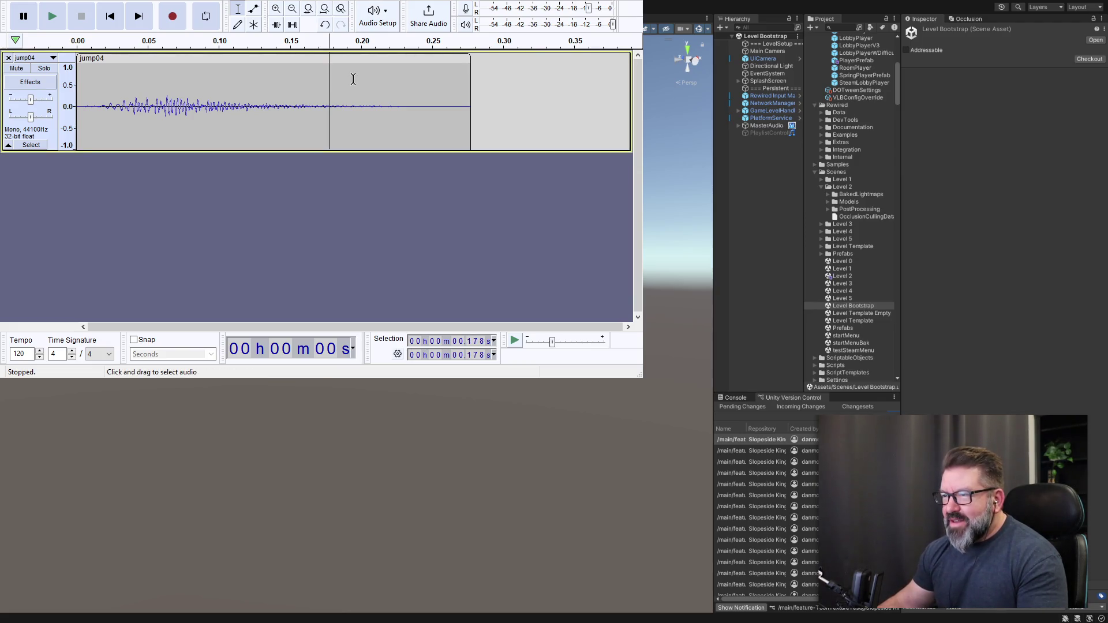
drag(353, 81, 477, 86)
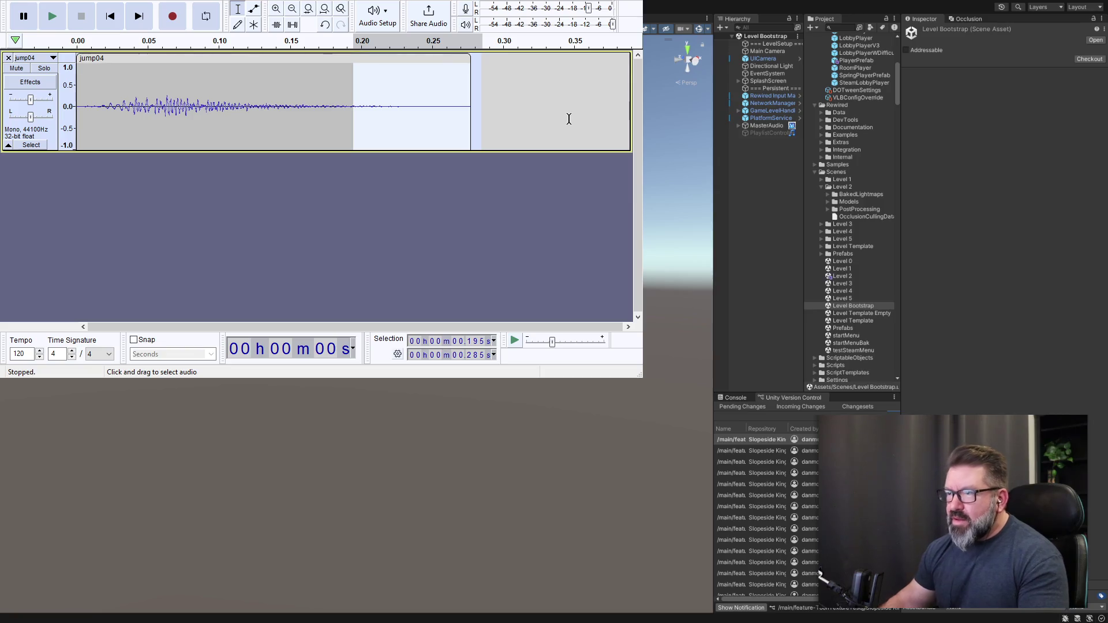
key(Delete)
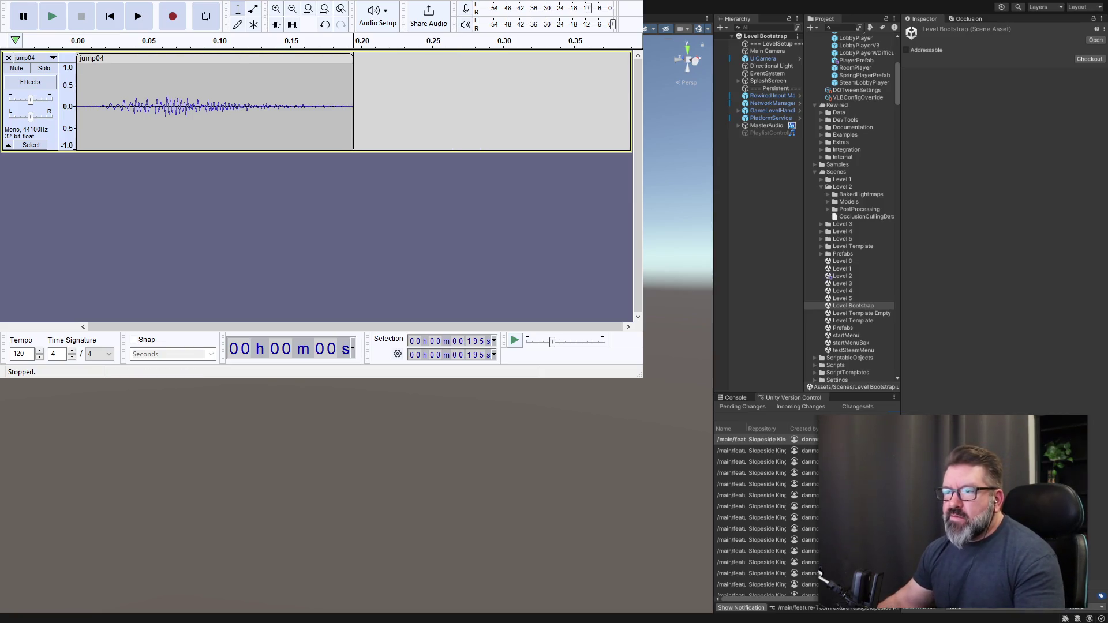
click(48, 79)
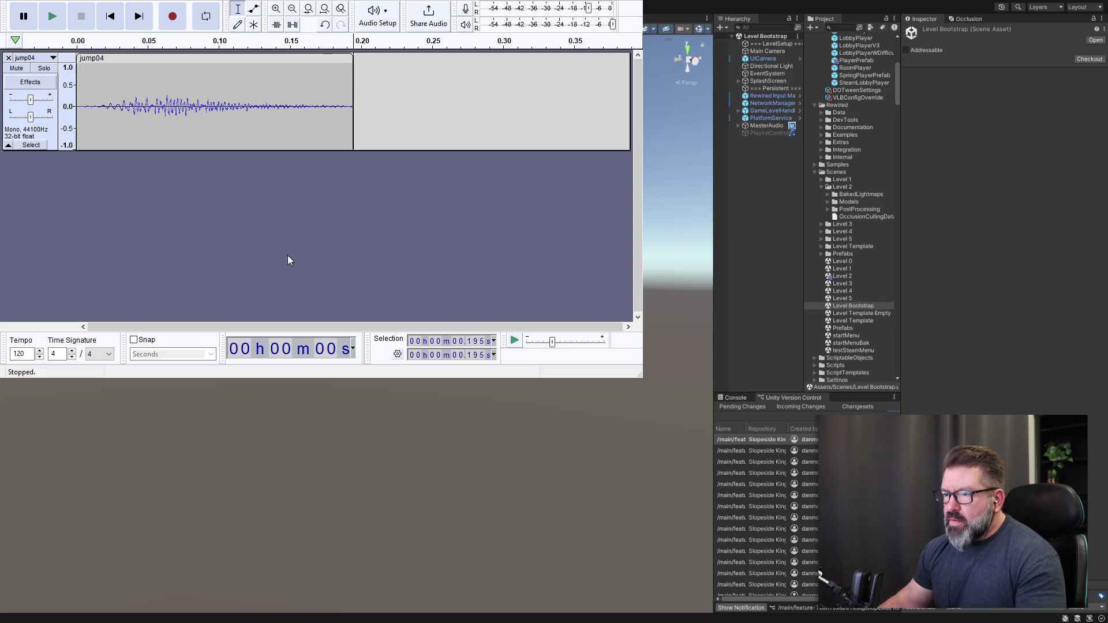
click(269, 170)
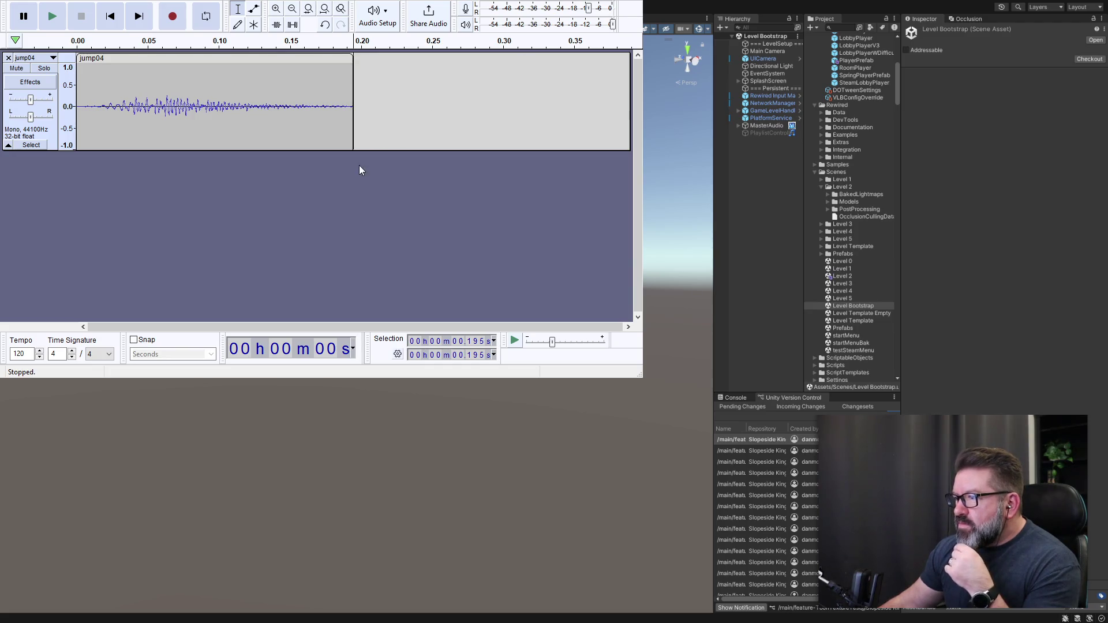
Leave the jump04 window and deselect the jump01 track.
key(alt+Tab)
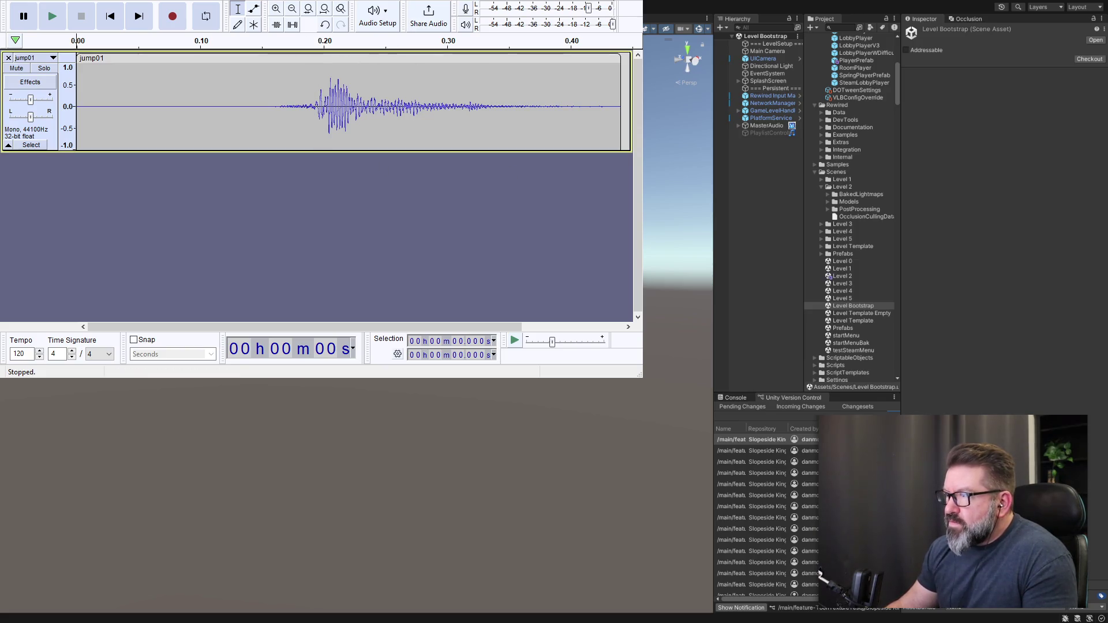
click(417, 178)
Leave Audacity and return to the Unity editor showing the Level Bootstrap scene.
key(alt+Tab)
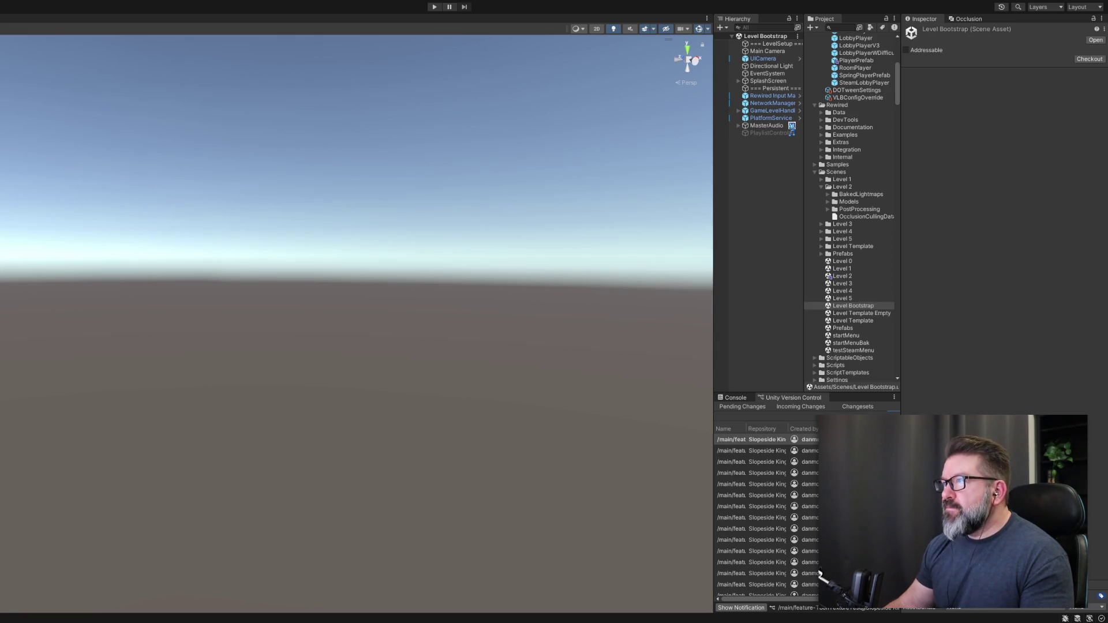
Enter Play mode and choose SINGLE on the start menu to reach character selection.
click(435, 7)
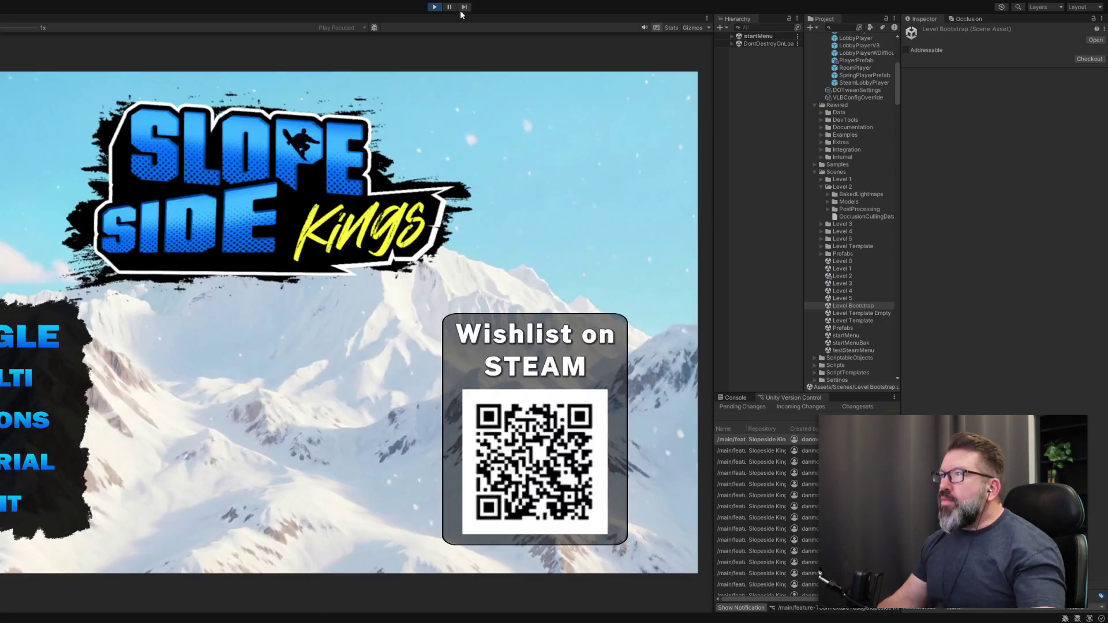
click(26, 336)
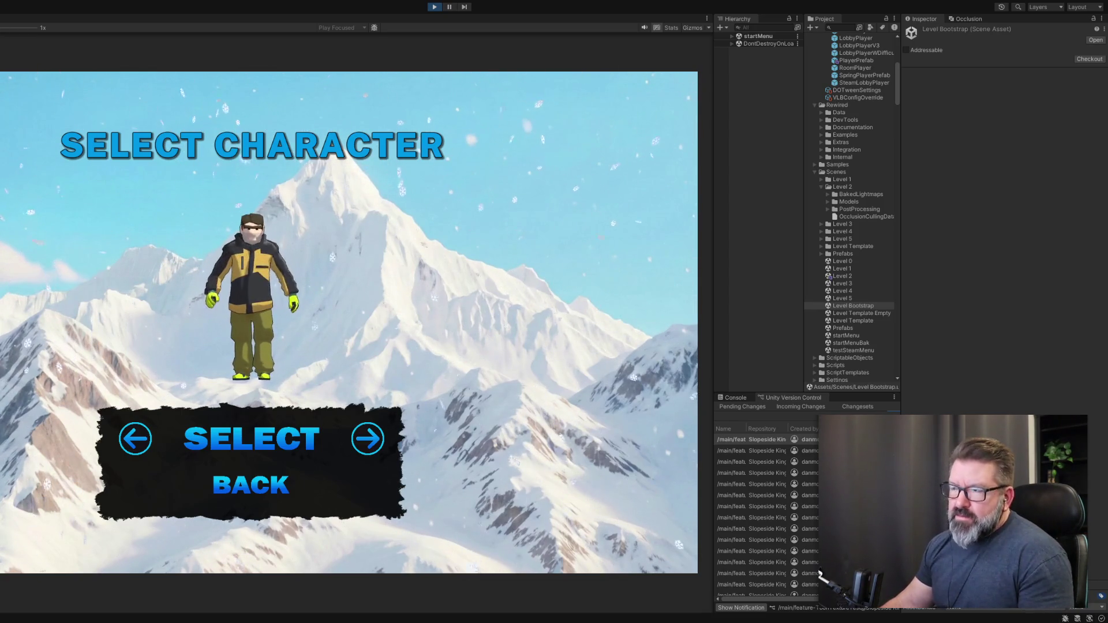
Confirm the snowboarder character and the Level 1 location to load the race.
click(251, 443)
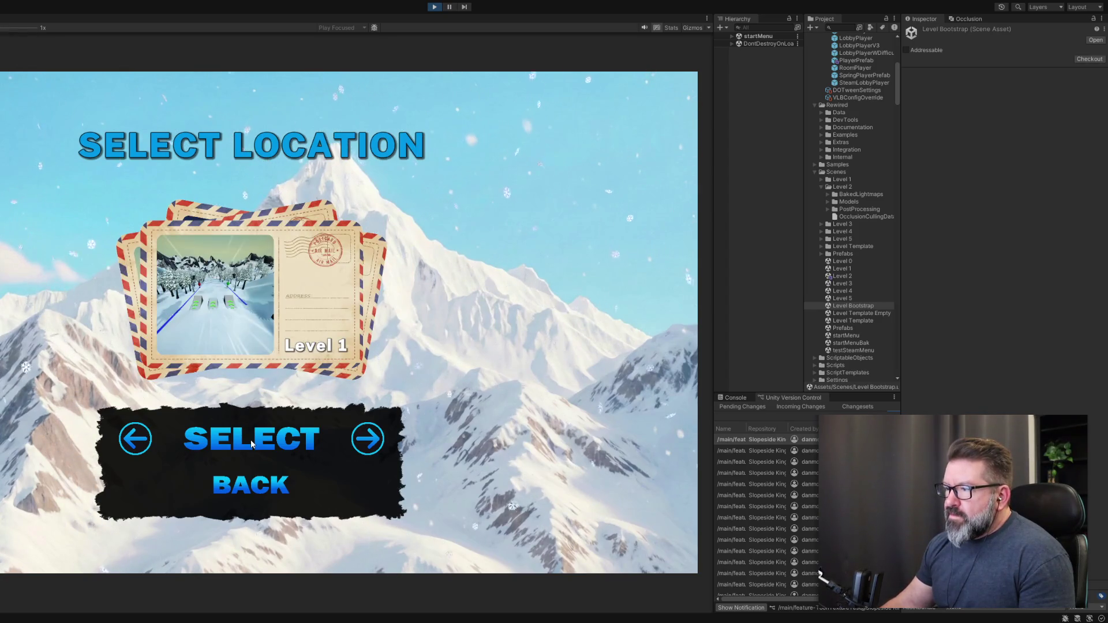
click(252, 443)
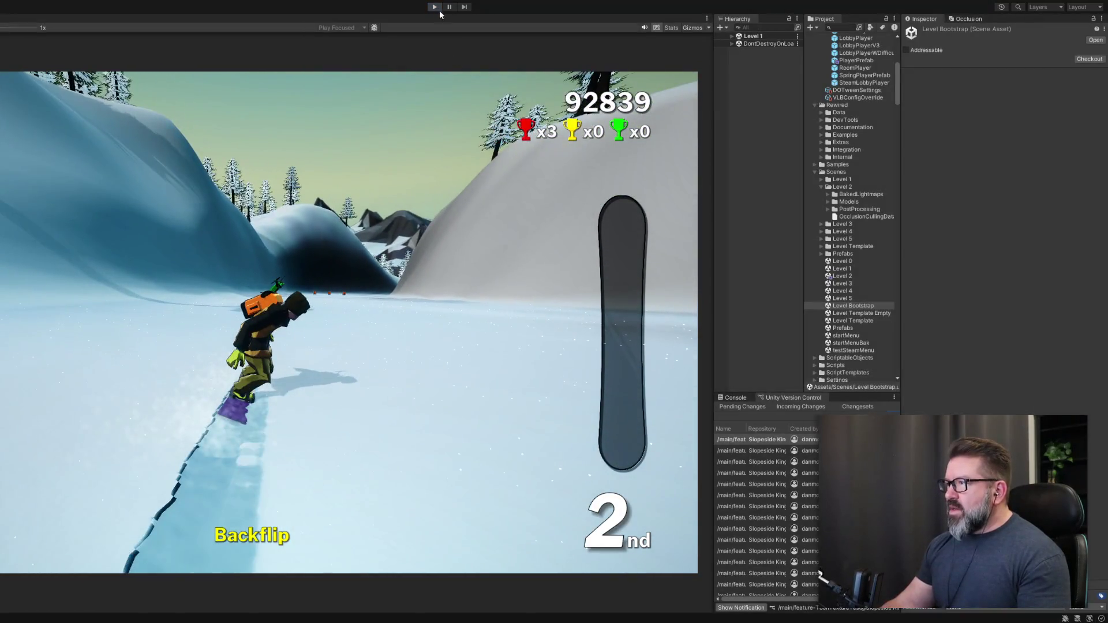
Stop Play mode after the Level 1 run, returning to the Level Bootstrap scene.
click(437, 8)
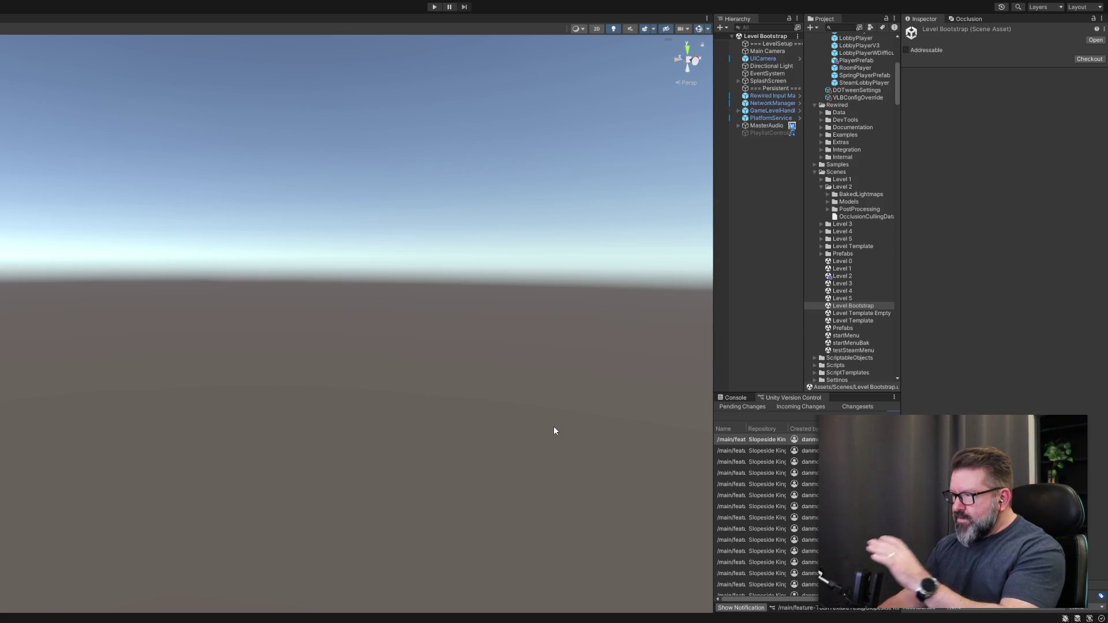
Expand Assets/Audio/Sounds and select the spin clip to see its Vorbis import settings.
scroll(861, 195, up, 8)
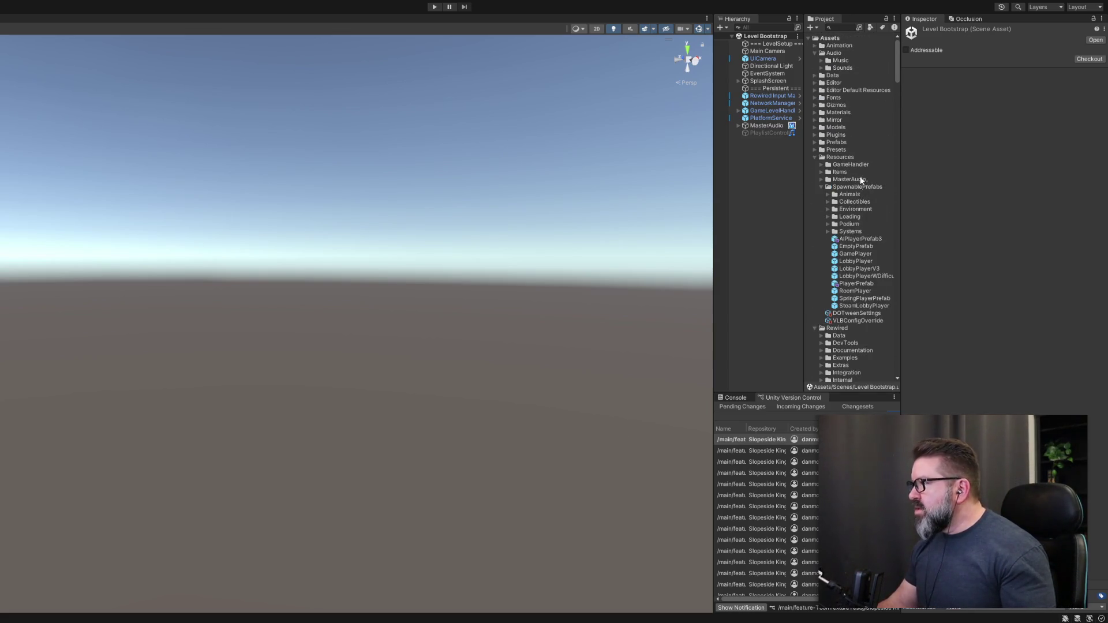
click(822, 68)
click(822, 68)
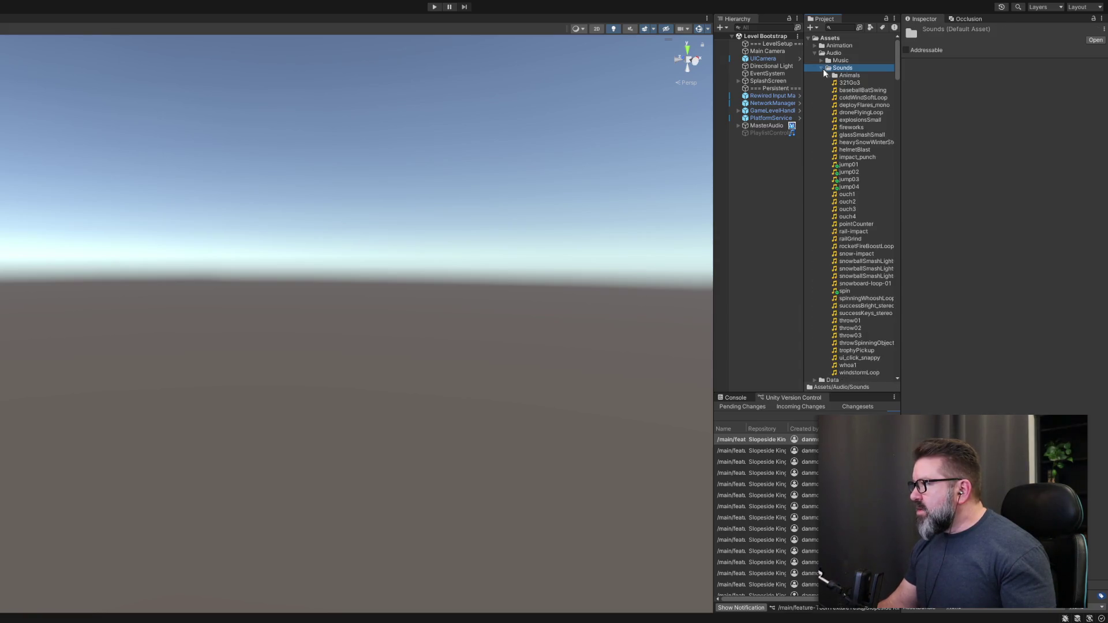
click(843, 292)
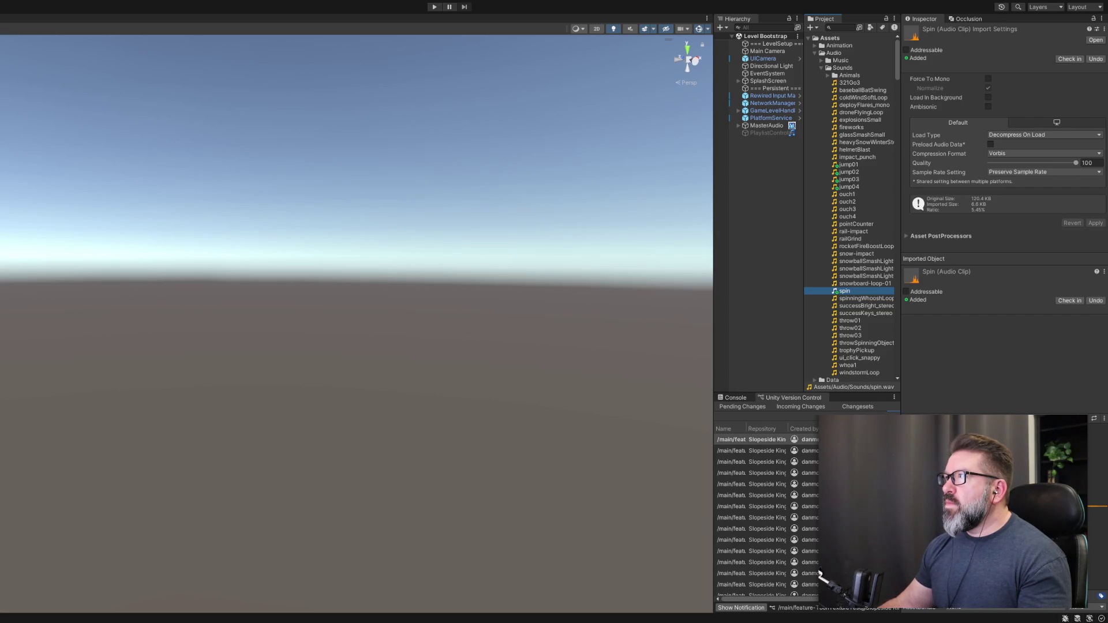
Bring Chrome's YouTube home page forward and focus its search box.
key(alt+Tab)
click(319, 86)
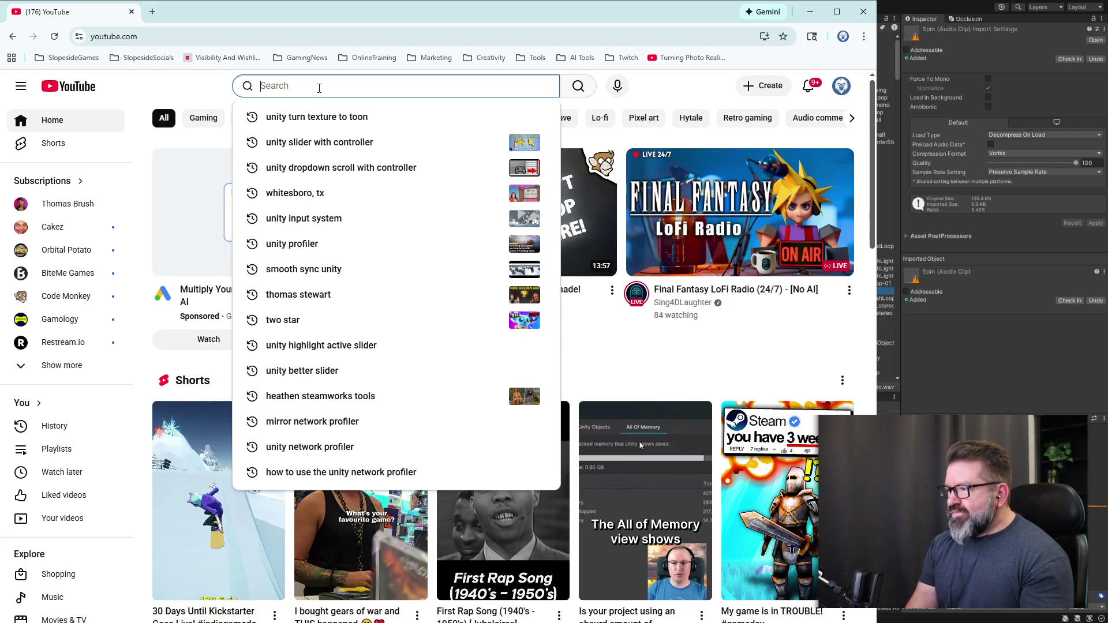
Search YouTube for 'game flip sound effect'.
text(game fl)
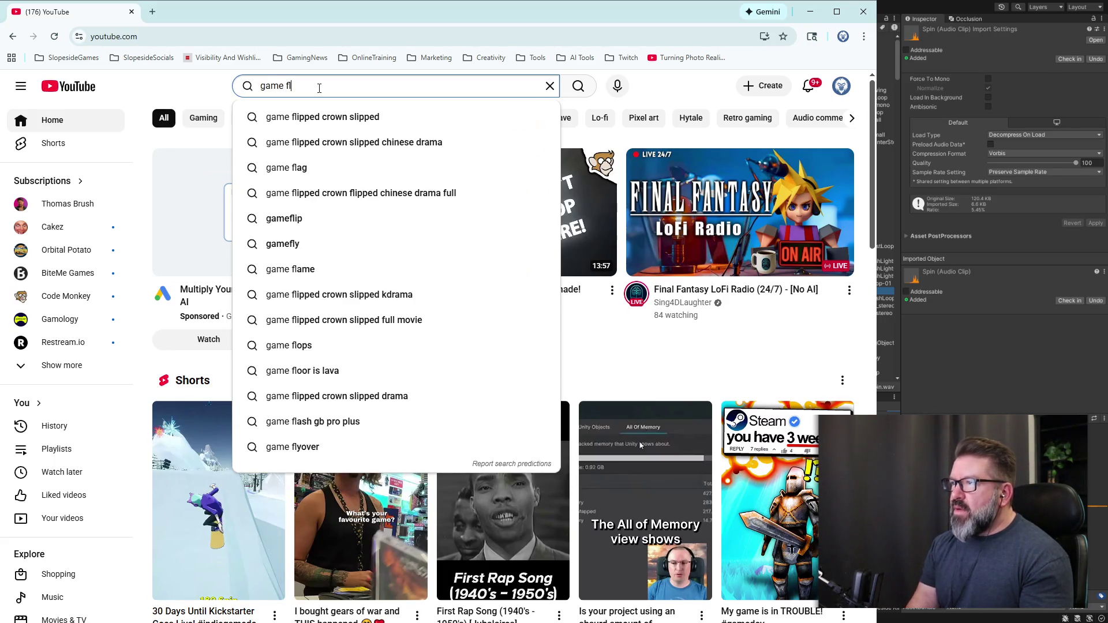
text(ip sound)
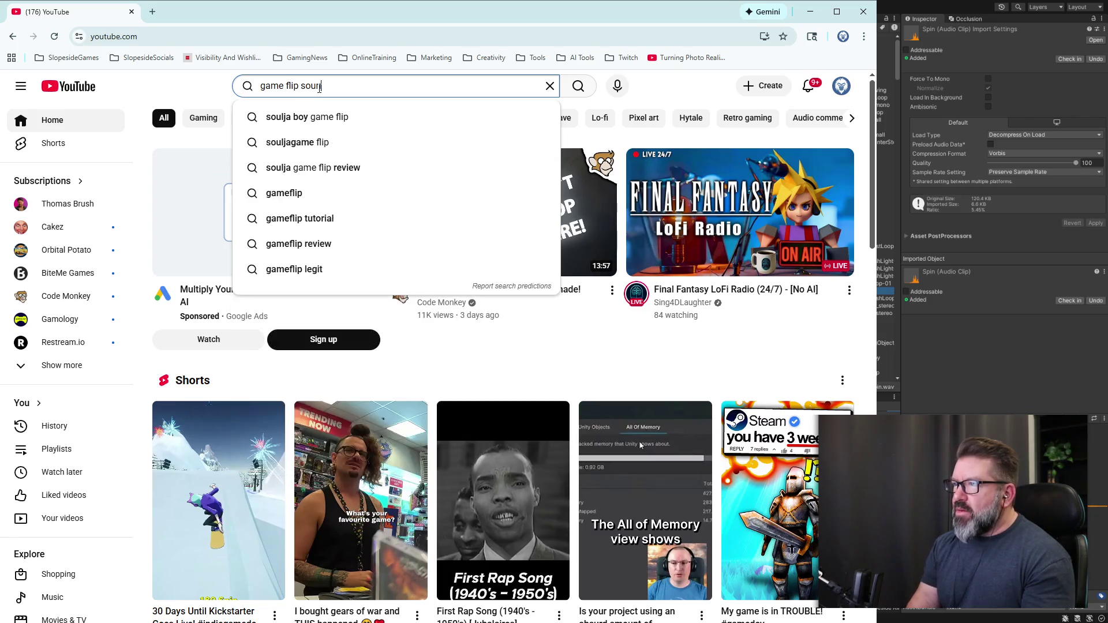
key(Return)
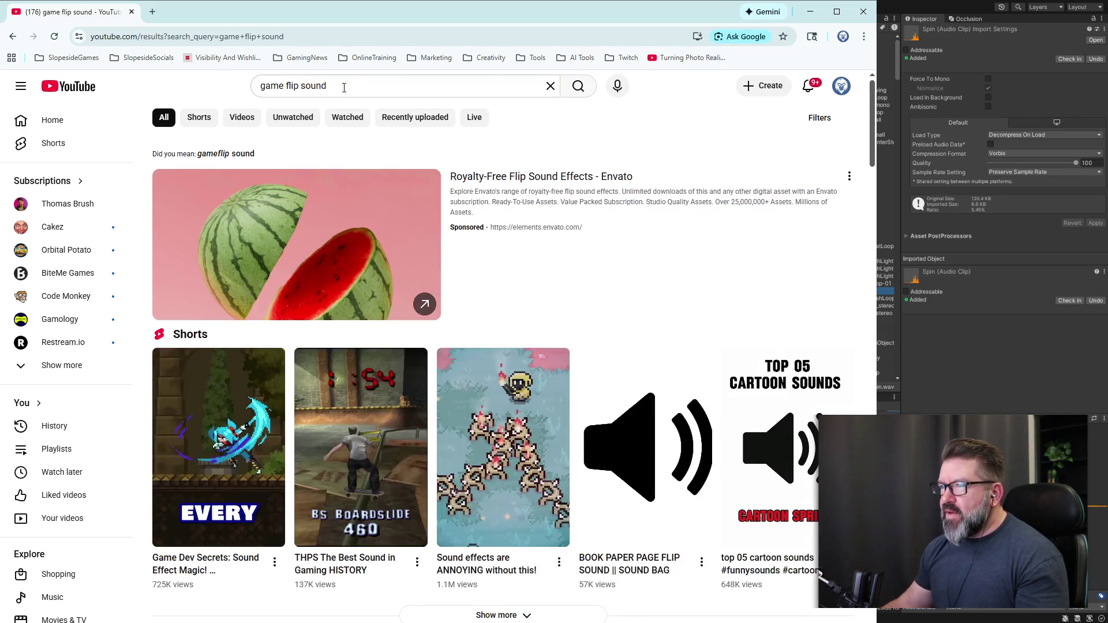
click(343, 87)
text(effect)
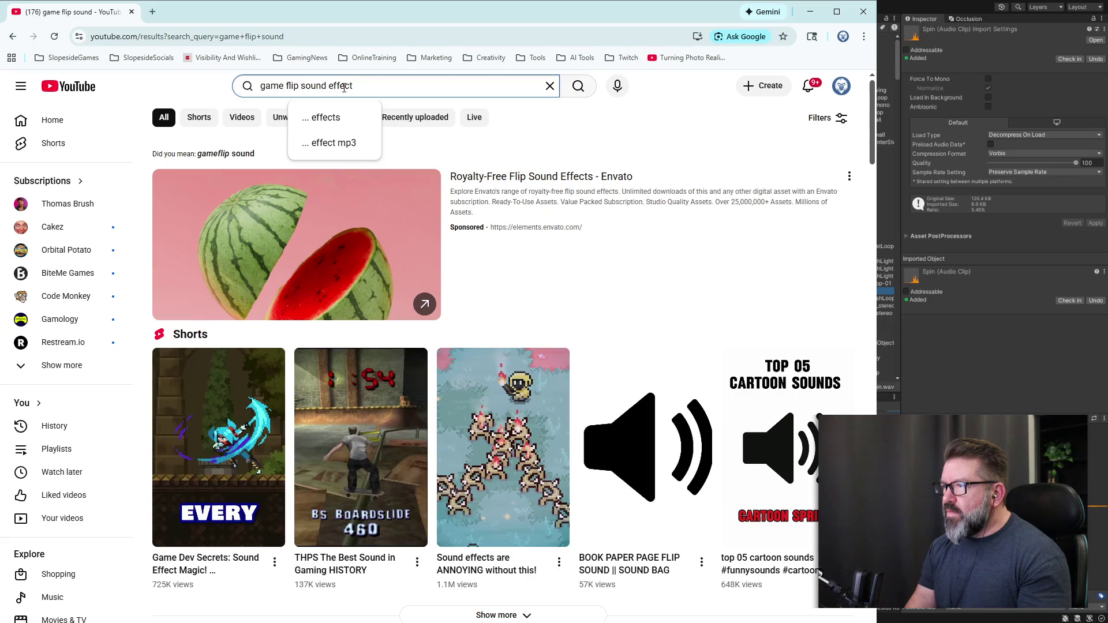
key(Return)
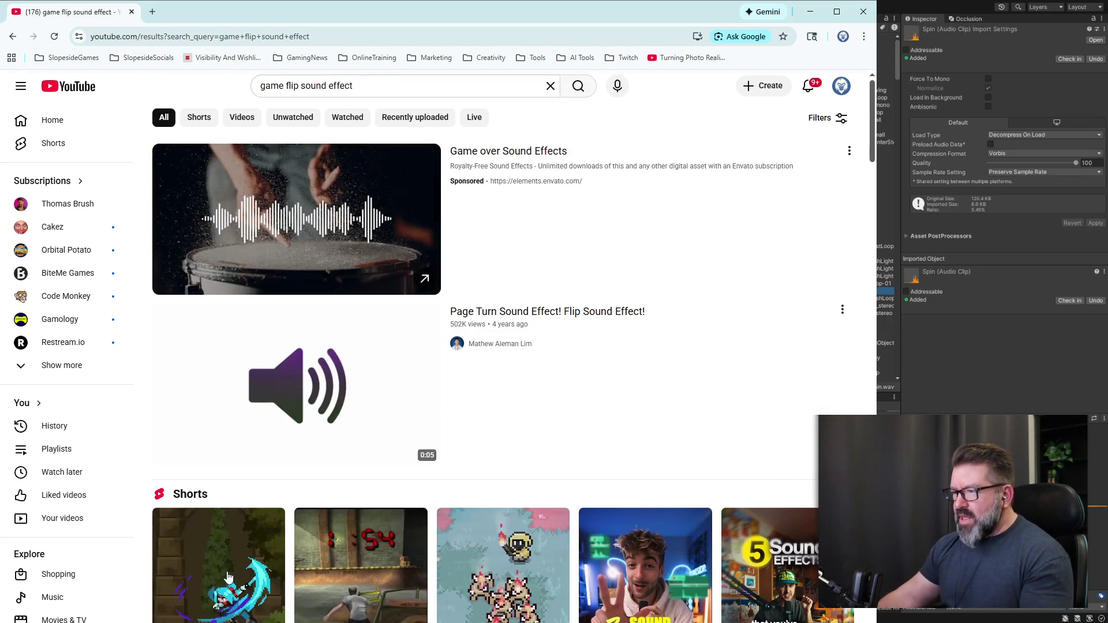
Watch the first Short, return to the results, and open the second Short.
click(224, 615)
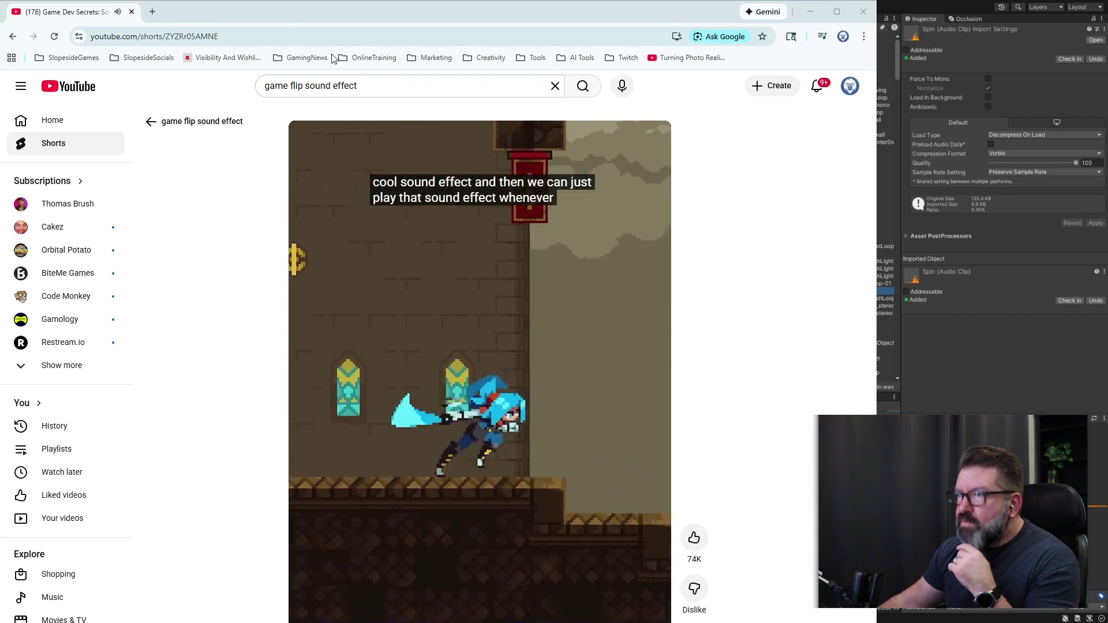
mouse_move(450, 363)
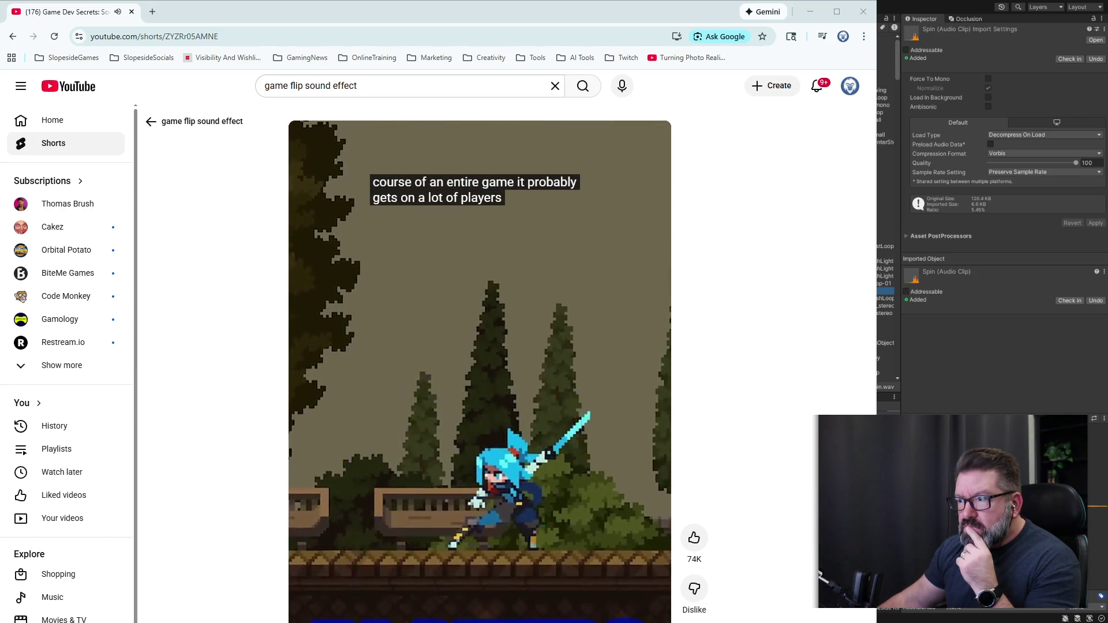
key(alt+Left)
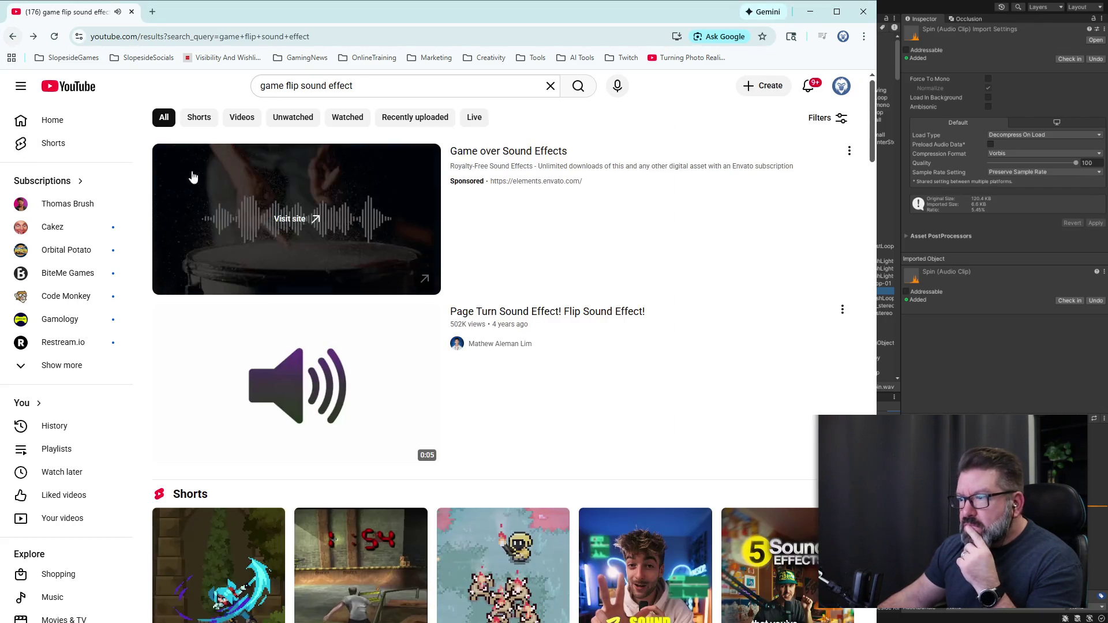
click(318, 571)
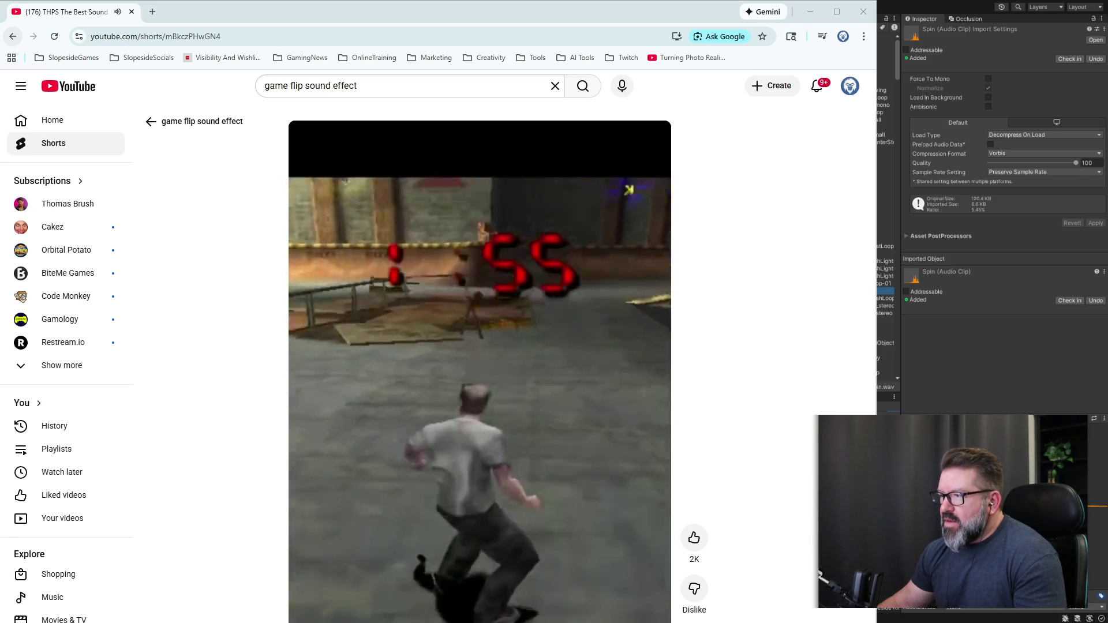
Go back to the 'game flip sound effect' results, scroll through them, and open a new tab.
key(alt+Left)
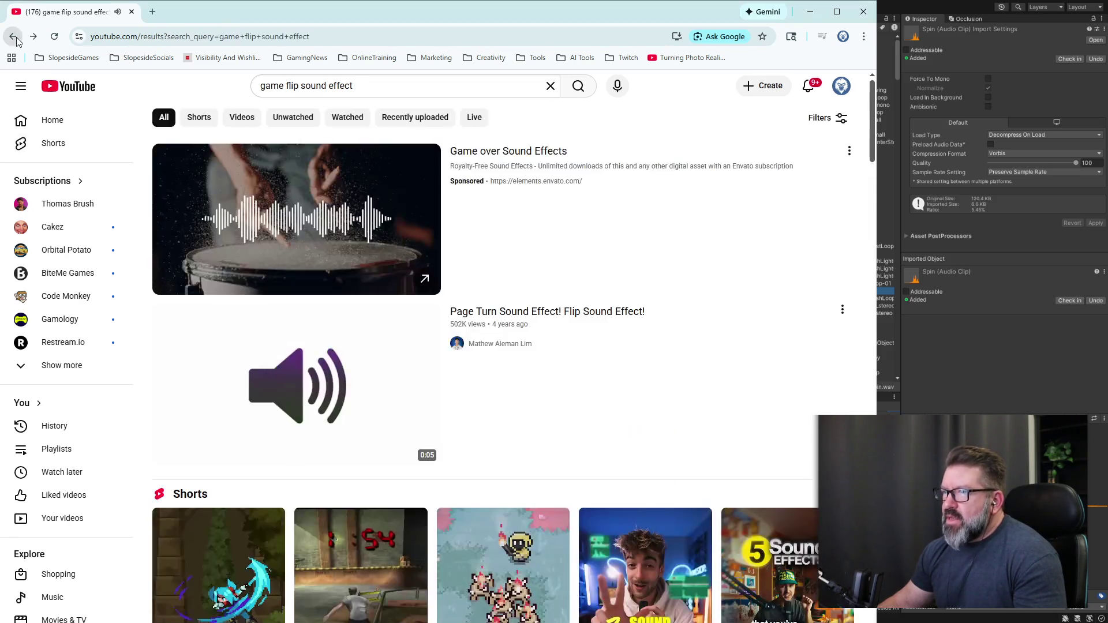
scroll(572, 484, down, 6)
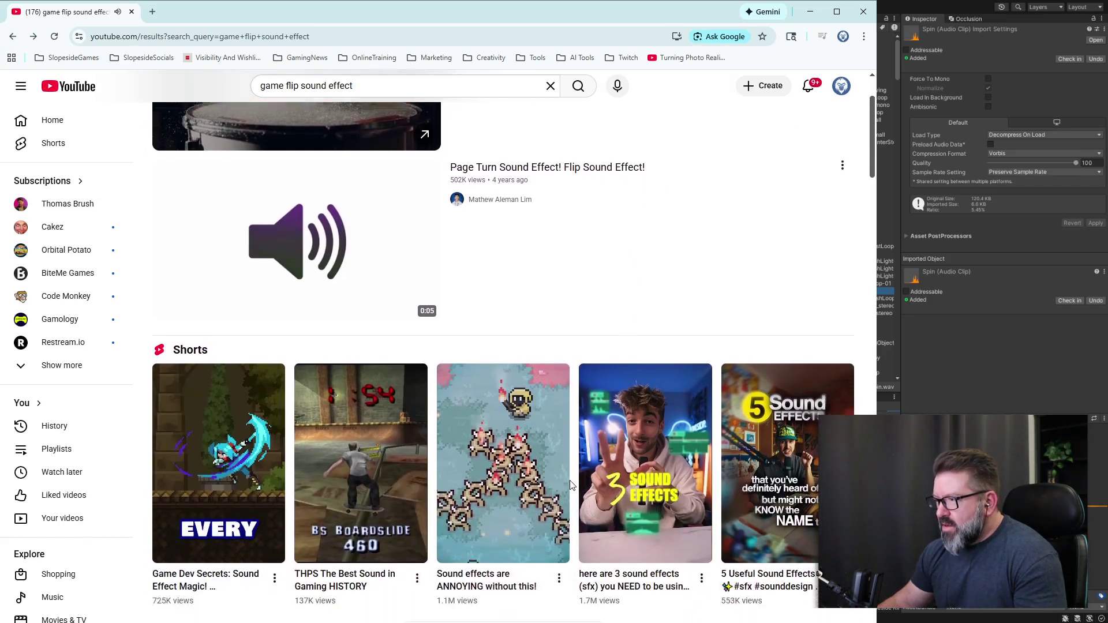
scroll(572, 484, down, 1)
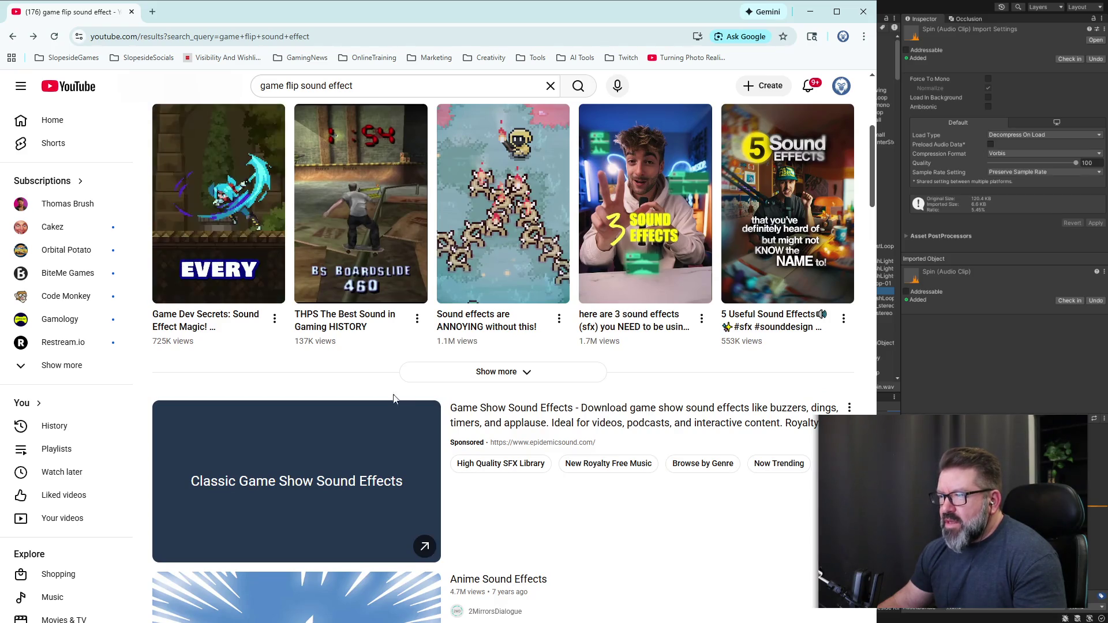
scroll(429, 424, down, 4)
scroll(428, 424, down, 5)
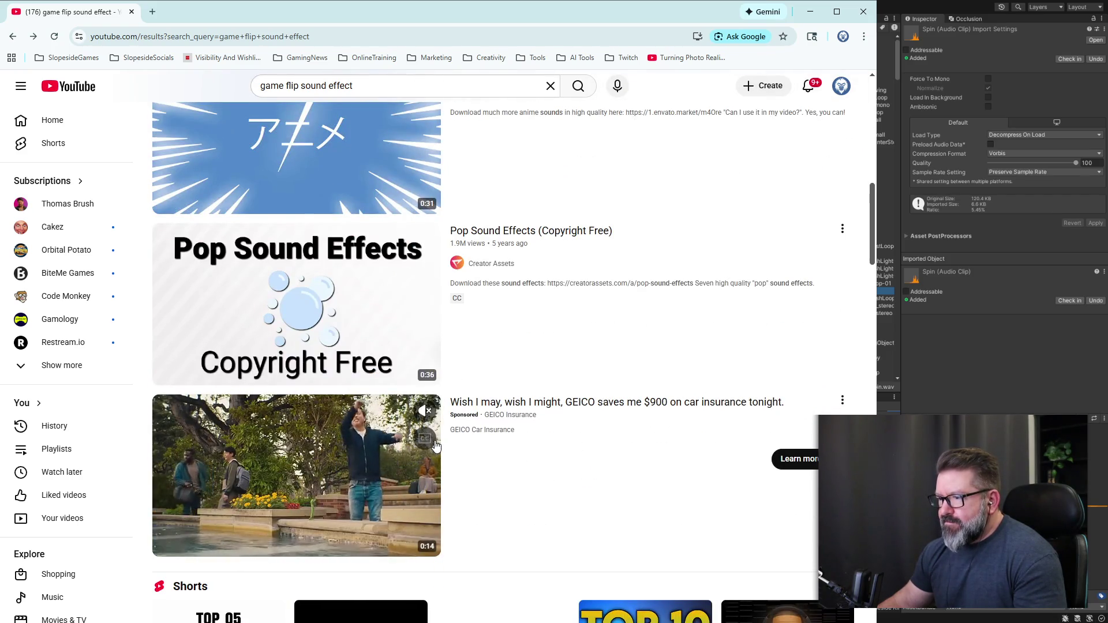
scroll(428, 424, down, 3)
scroll(461, 433, down, 9)
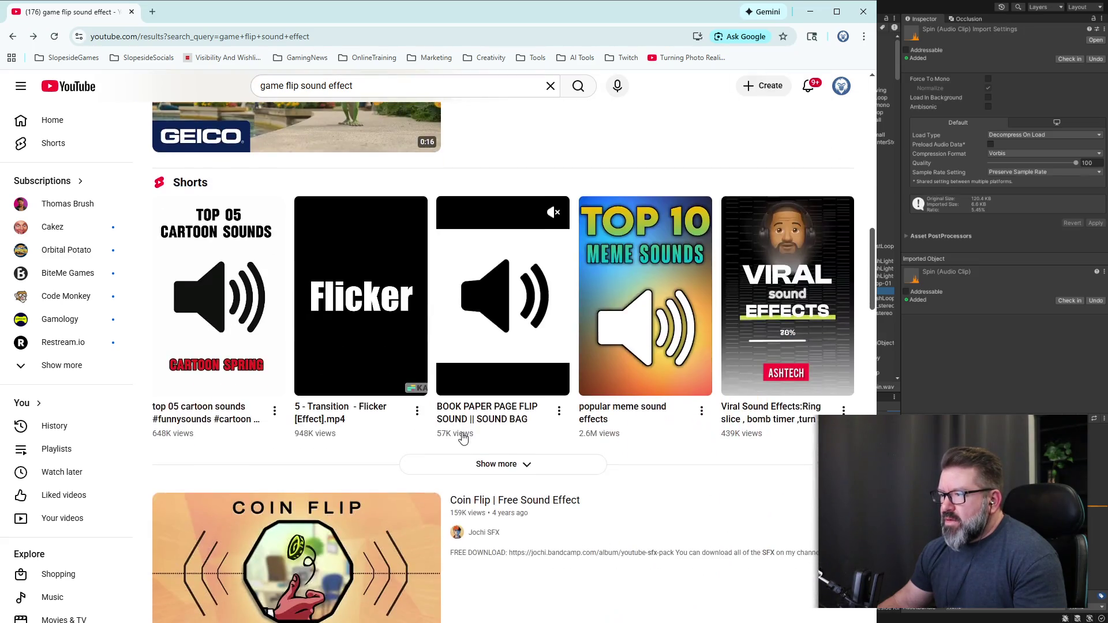
scroll(462, 437, down, 5)
mouse_move(297, 403)
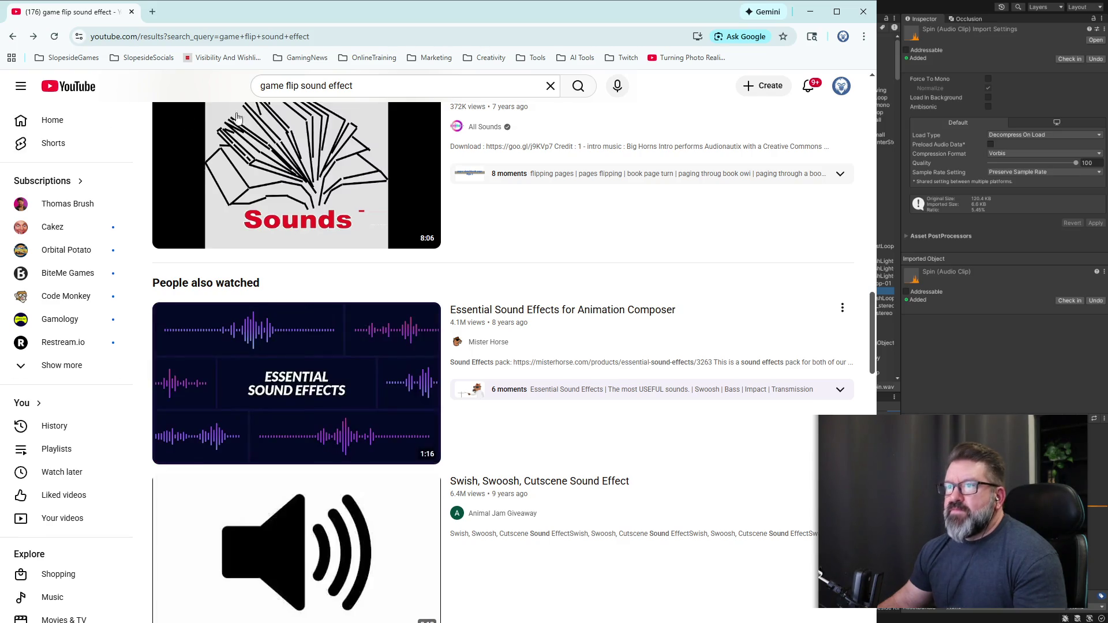
click(153, 12)
Go to freesound.org in the new tab.
click(177, 36)
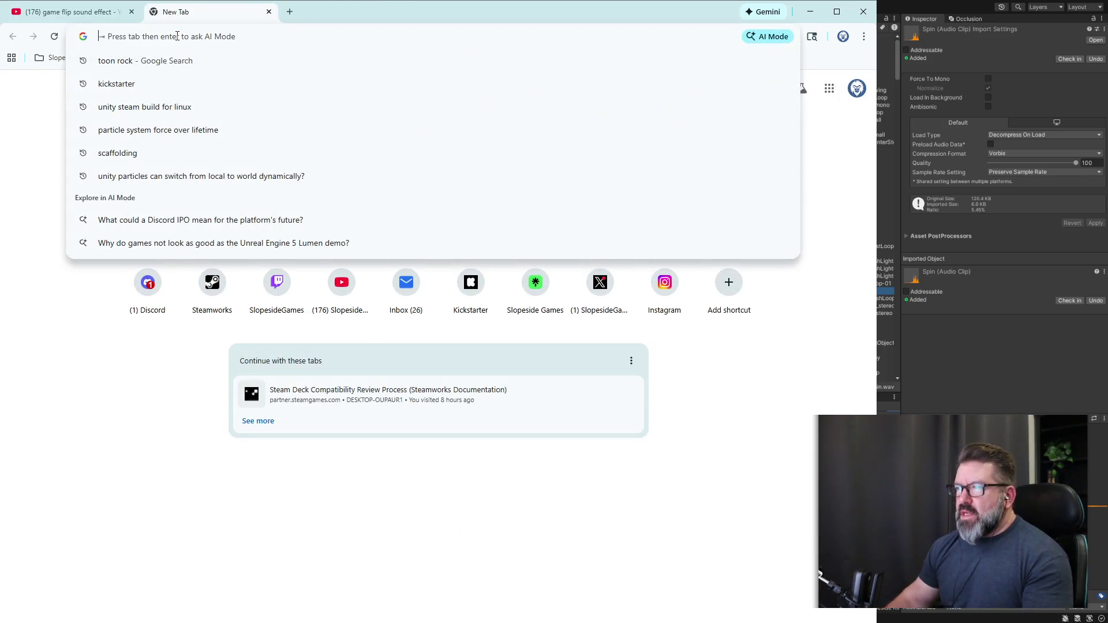
text(free)
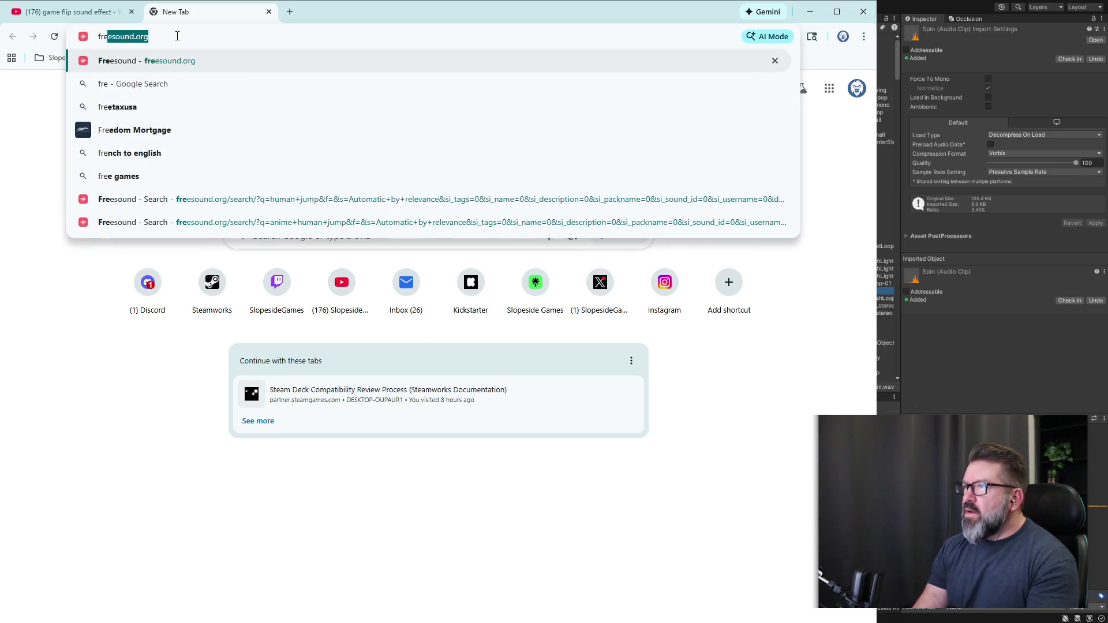
key(BackSpace)
text(sound.org)
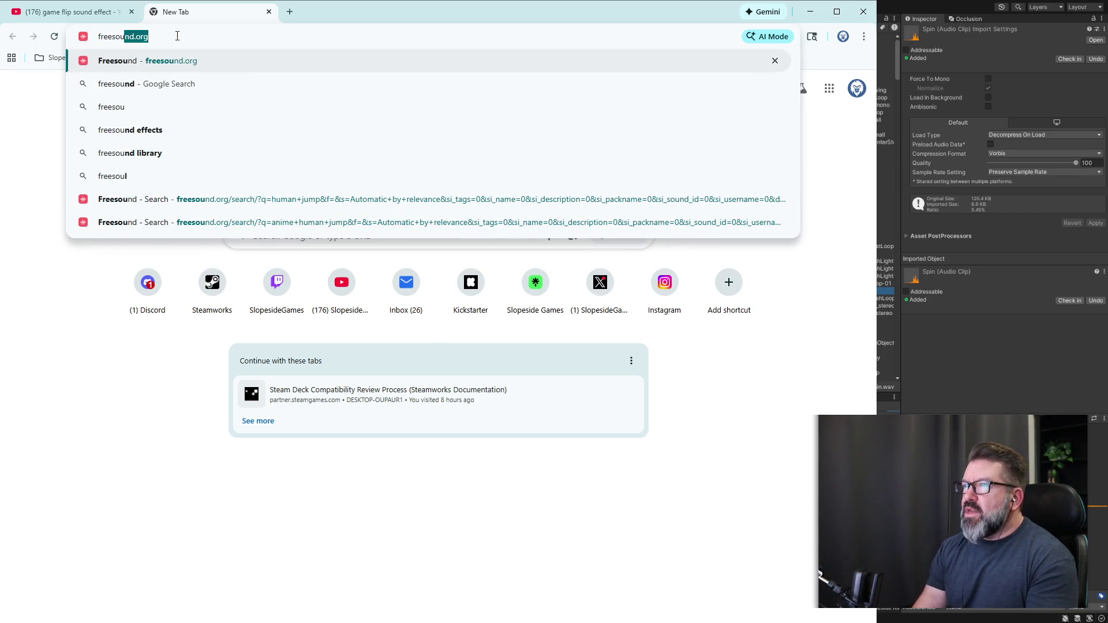
key(Return)
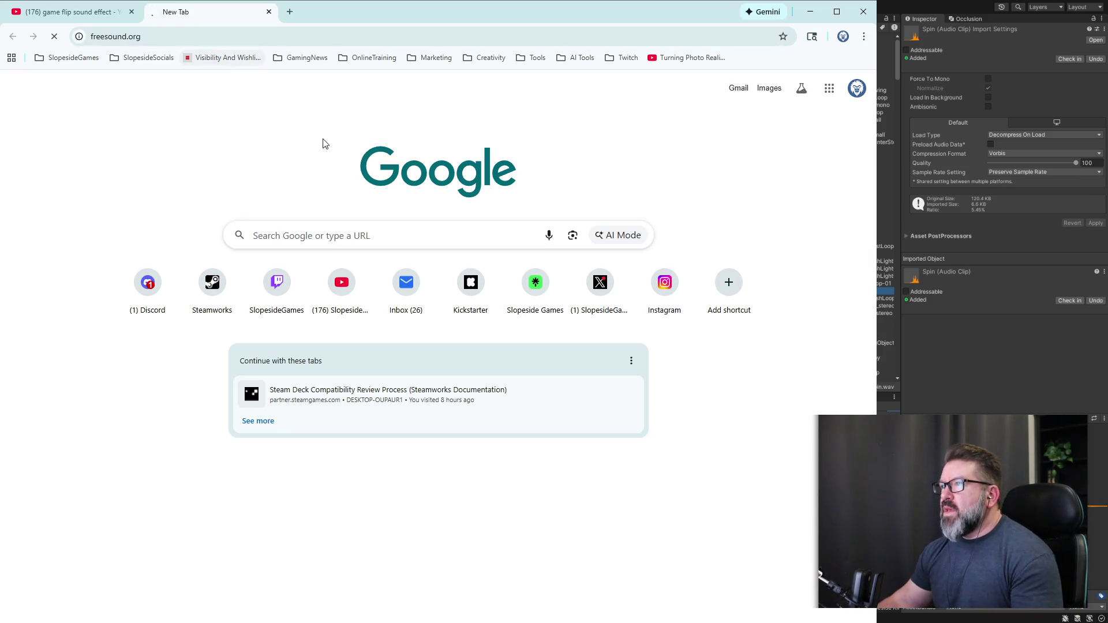
Search Freesound for 'slow sword slash'.
click(341, 229)
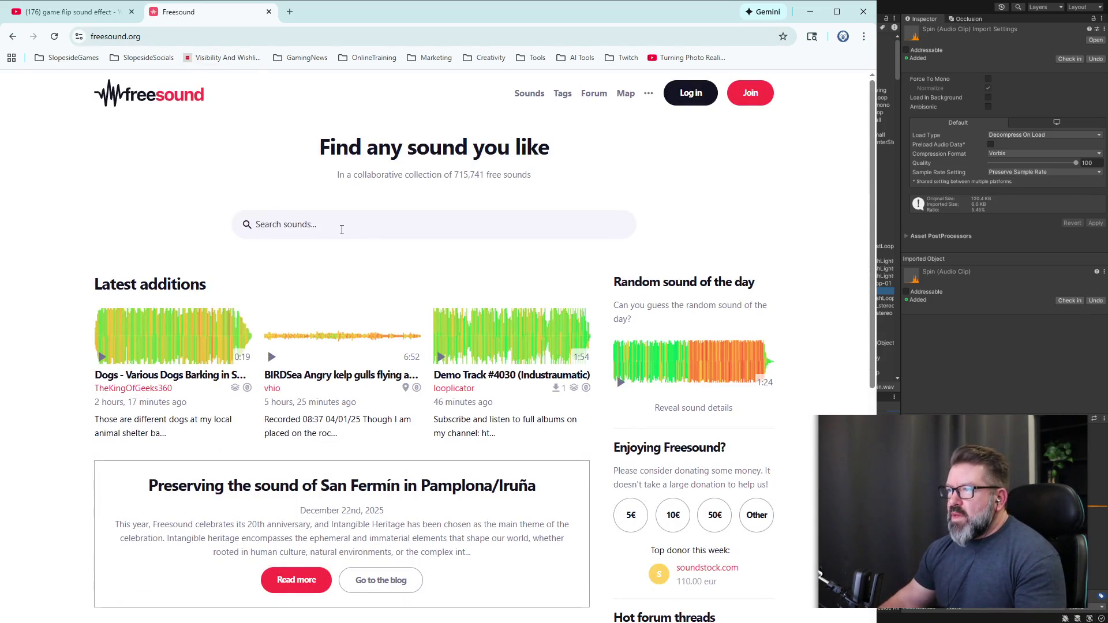
text(slow sword slash)
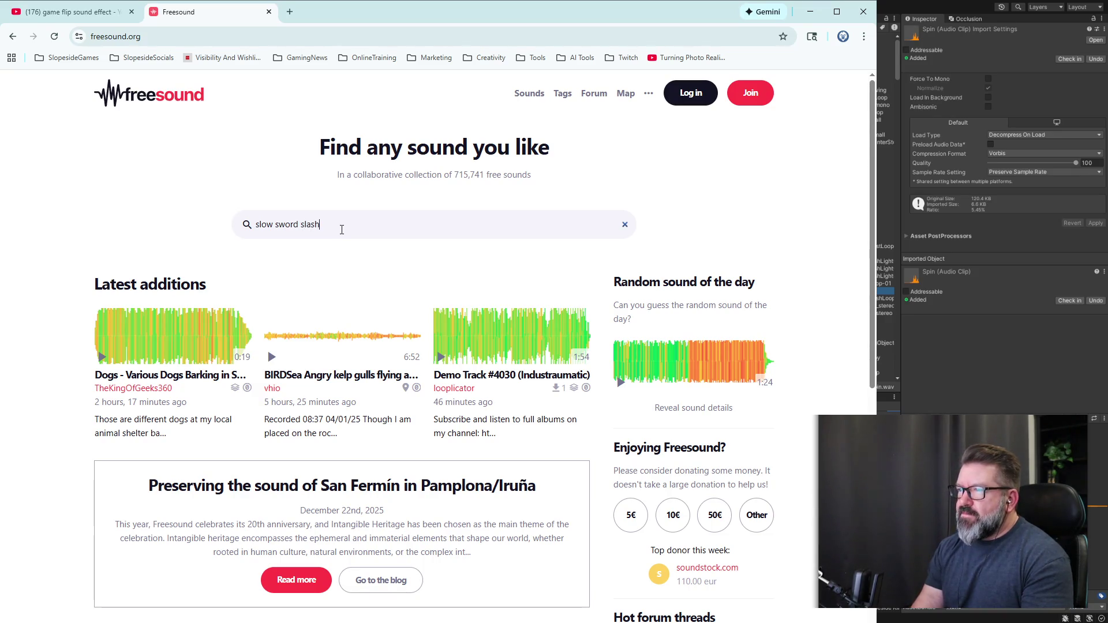
key(Return)
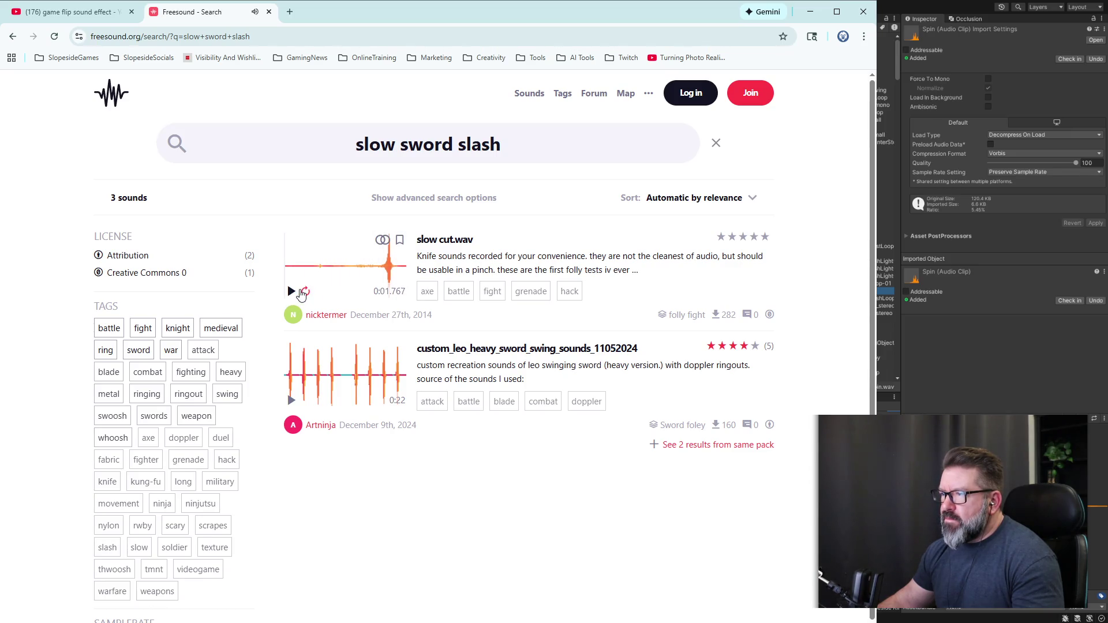
Preview the second slow sword slash result, then broaden the search to 'sword slash'.
click(293, 399)
click(292, 402)
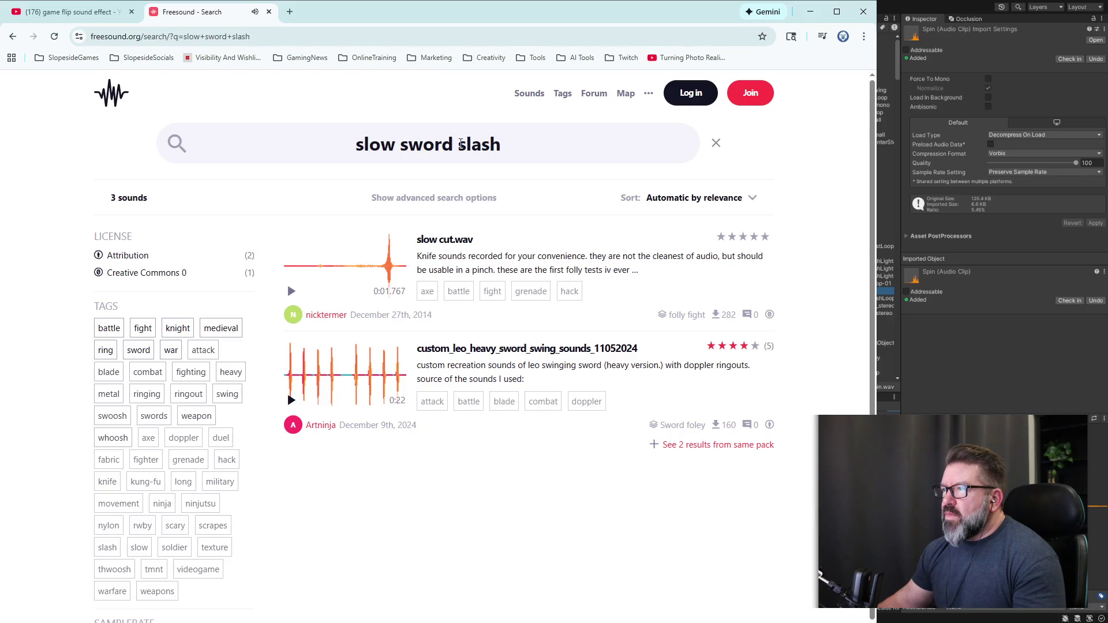
drag(407, 144, 274, 146)
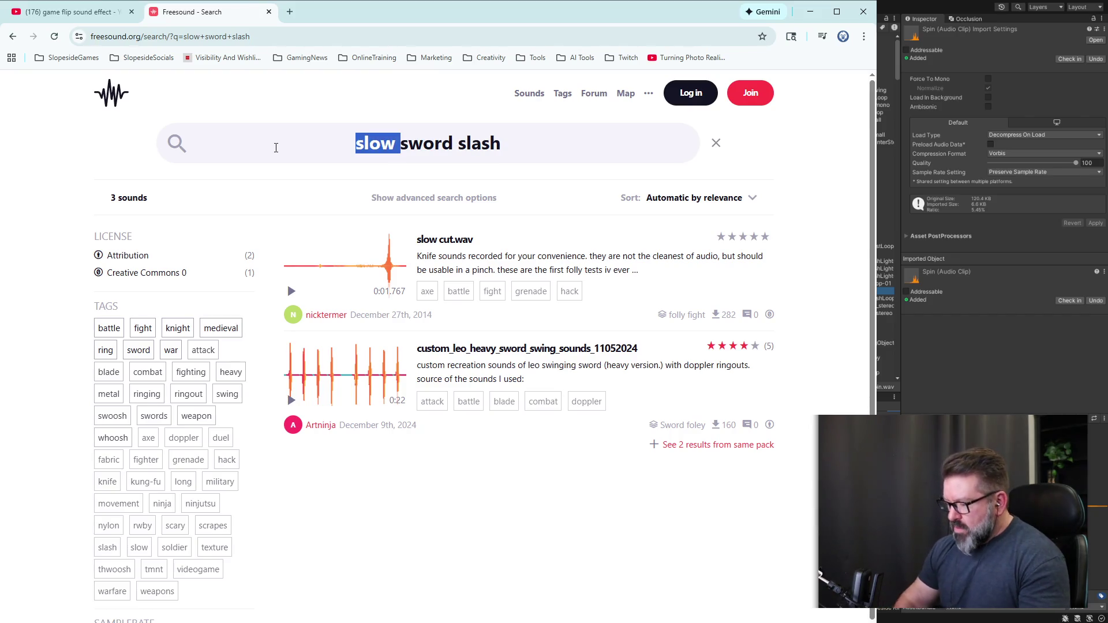
key(BackSpace)
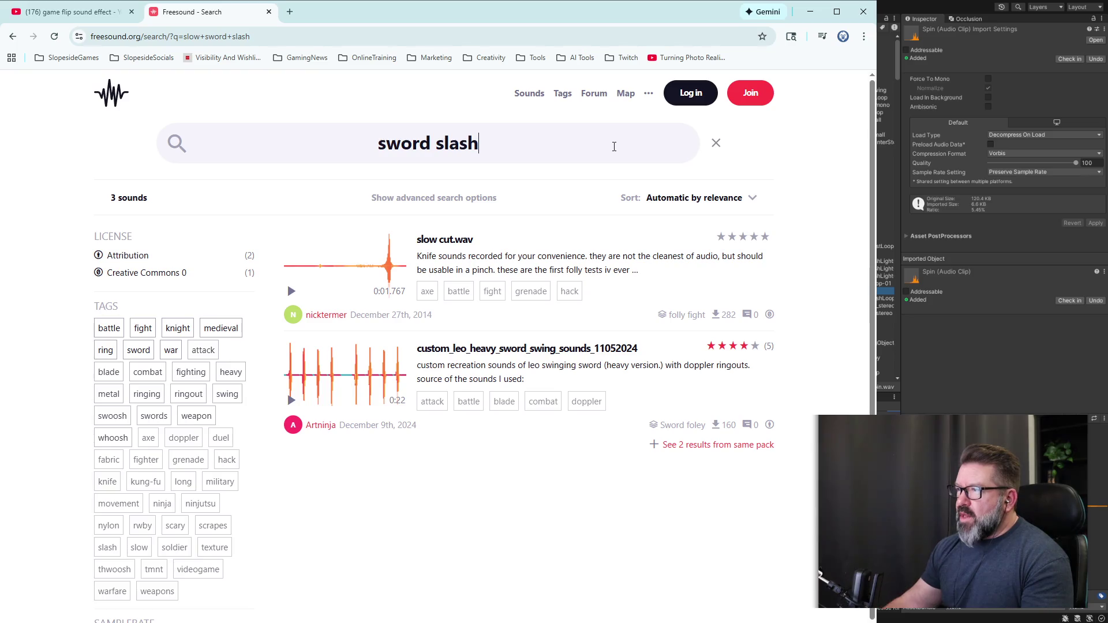
key(Return)
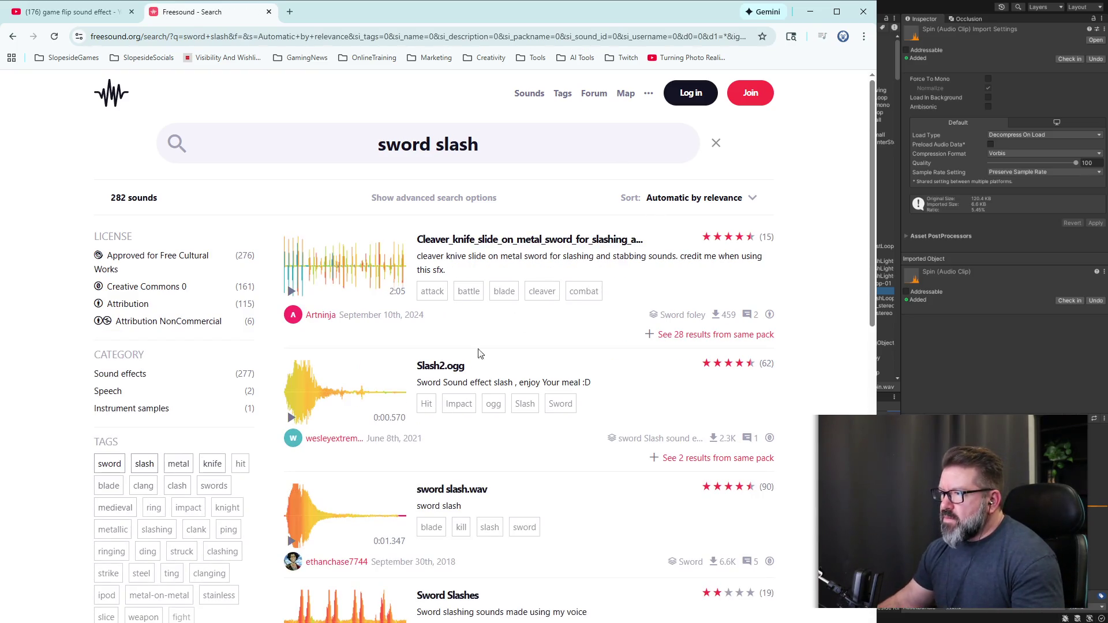
Preview Slash2.ogg and sword slash.wav among the 282 results.
click(292, 419)
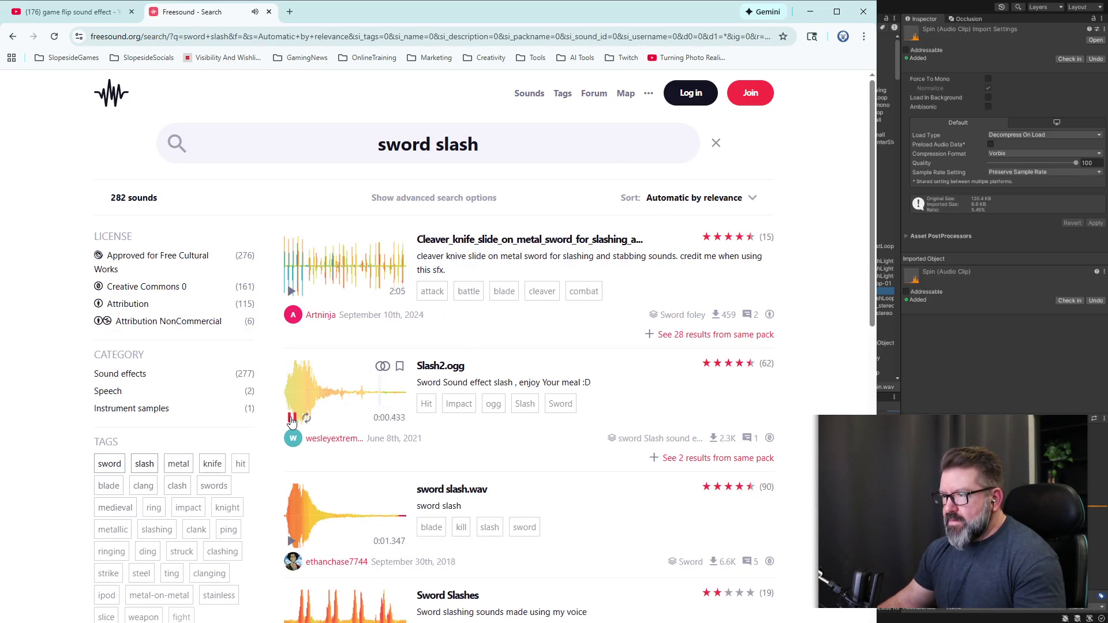
click(291, 541)
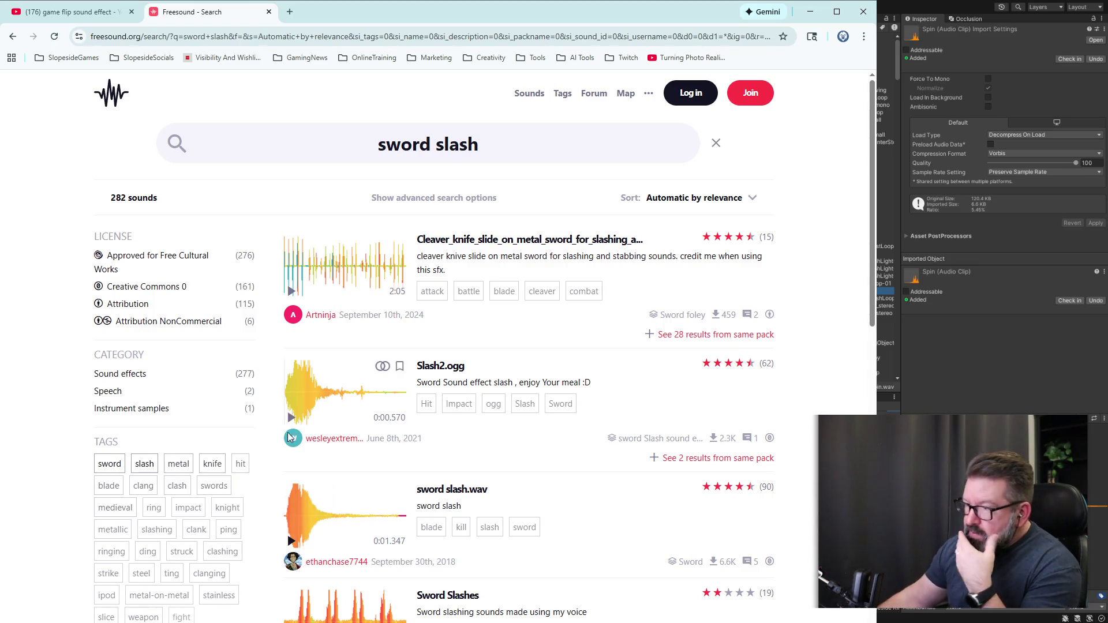
click(288, 544)
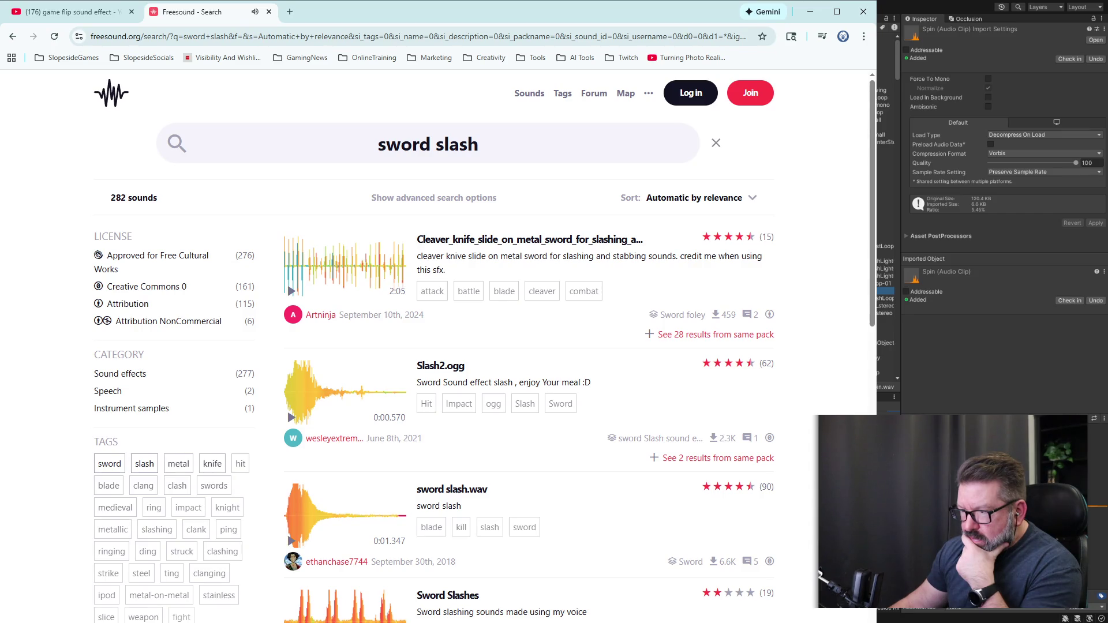
scroll(438, 346, down, 5)
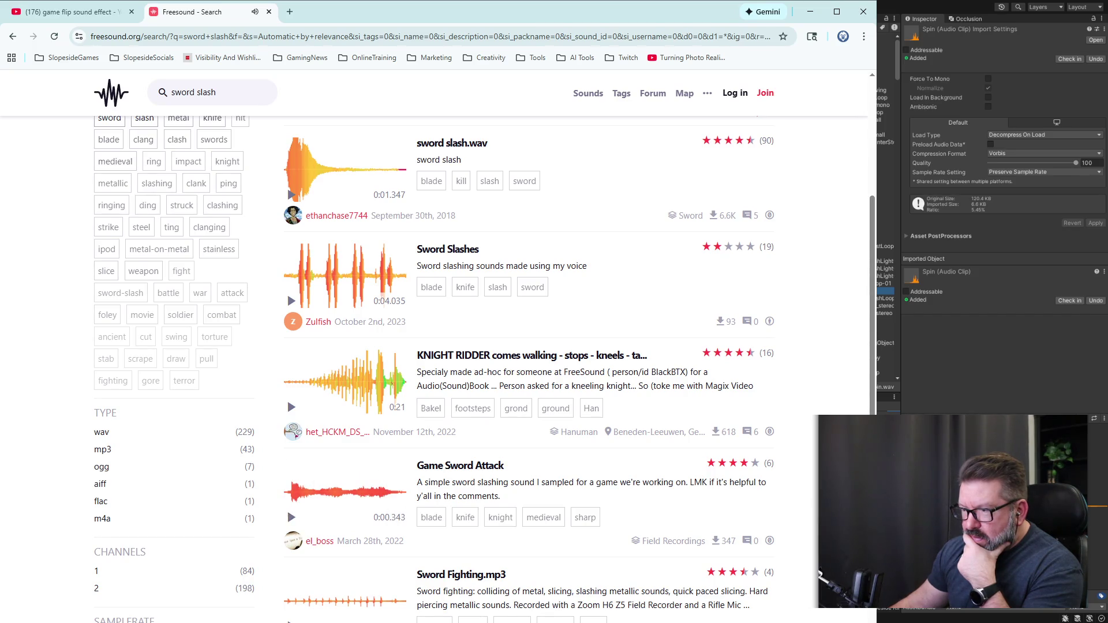
Watch a game sound effects Short on YouTube, then close the YouTube tab.
click(82, 18)
scroll(273, 233, up, 15)
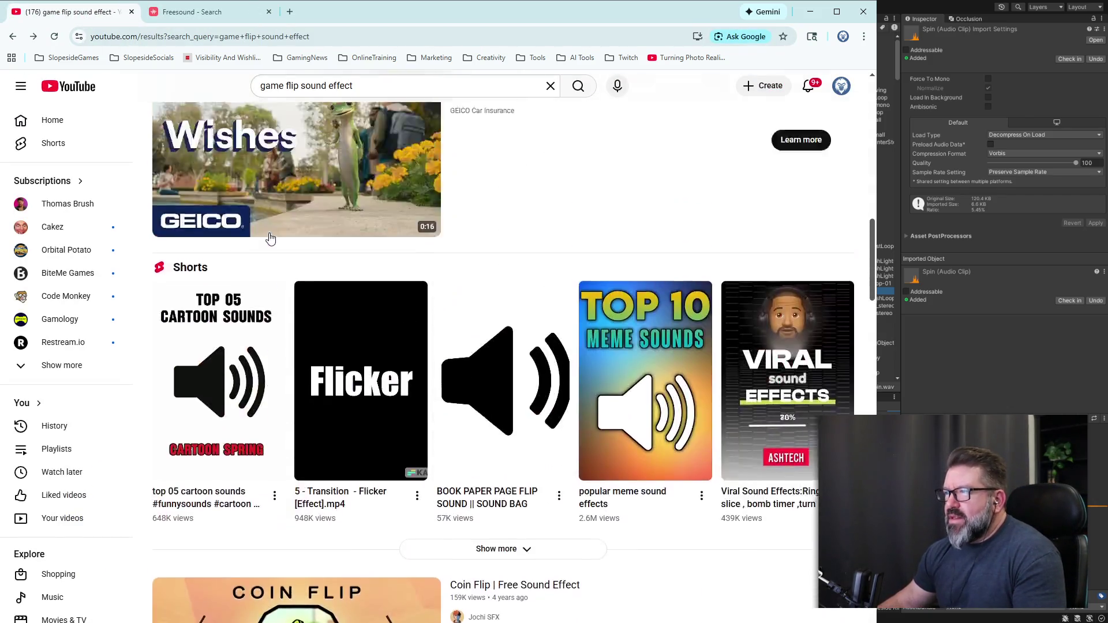
scroll(273, 234, up, 13)
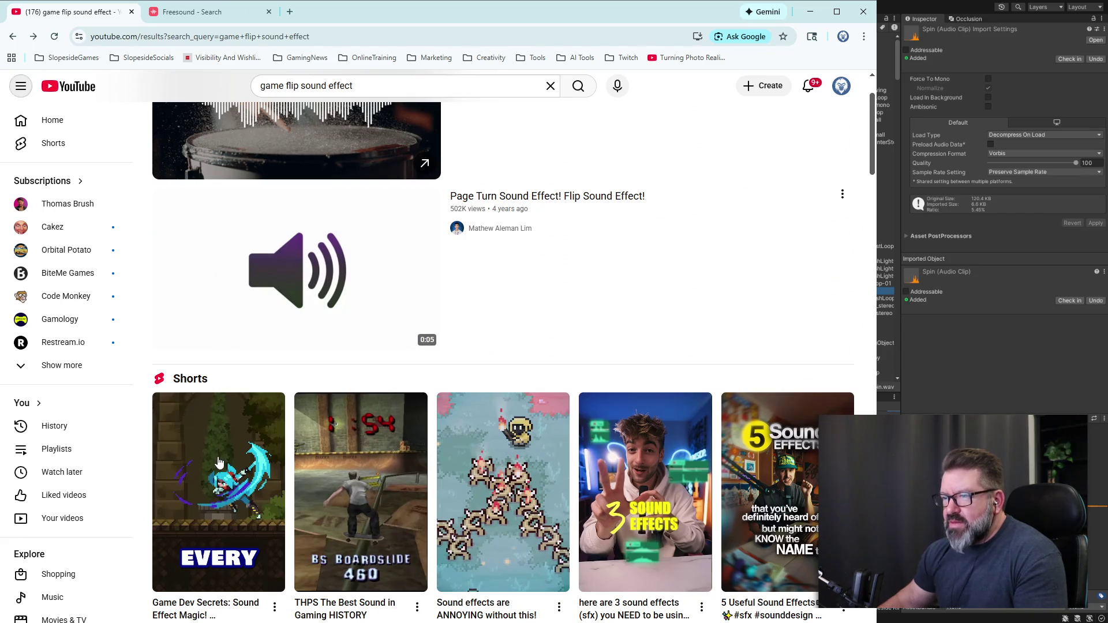
click(218, 461)
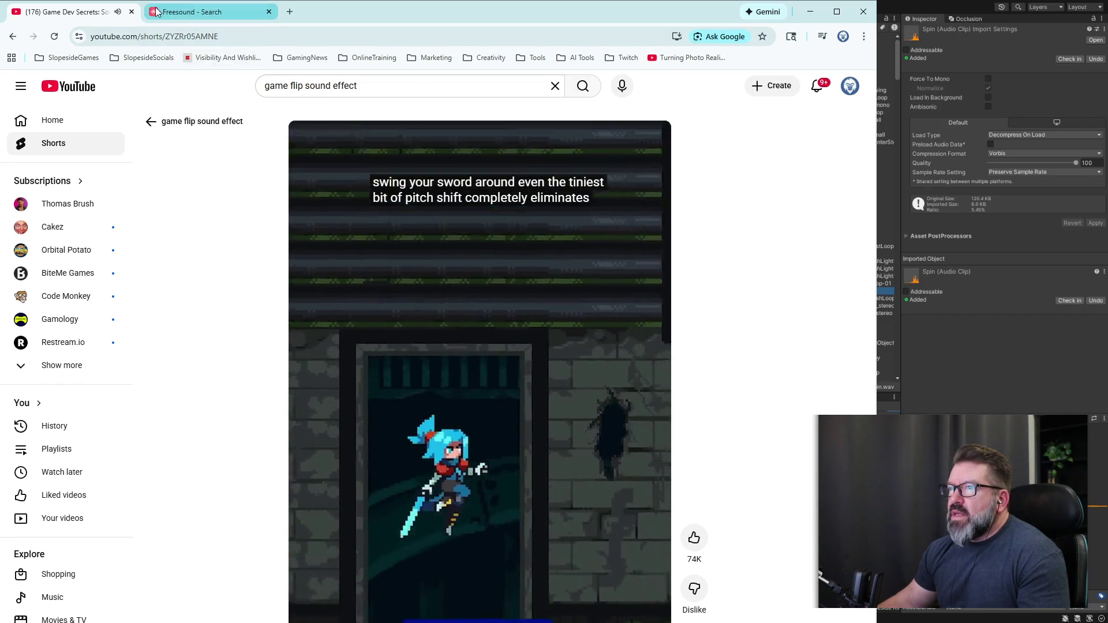
click(130, 12)
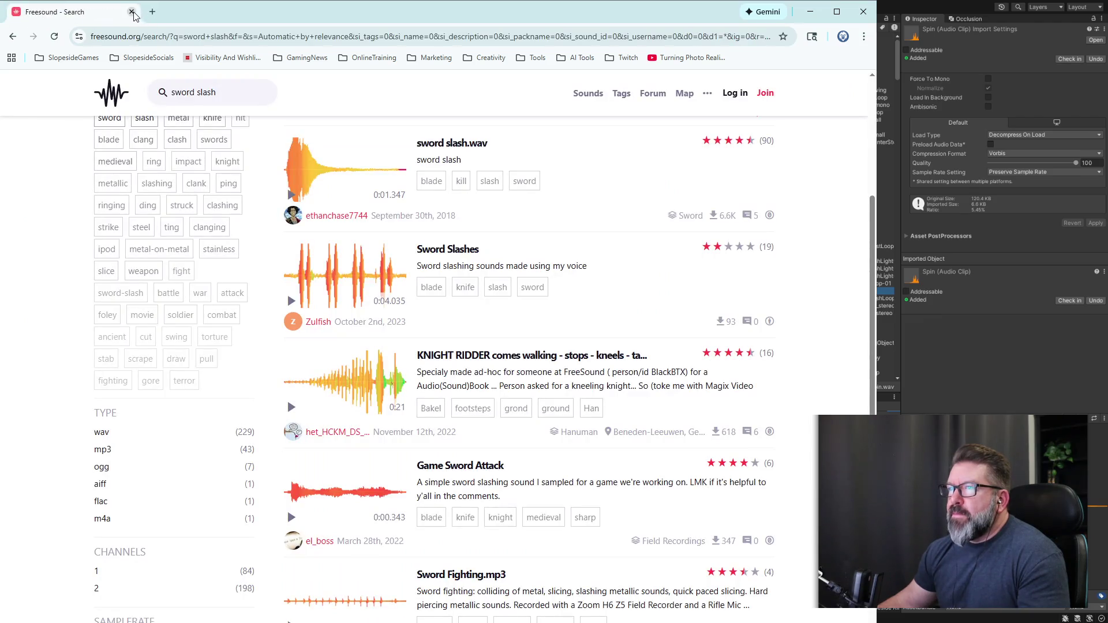
Close the Freesound browser and bring the browser showing YouTube back to the front.
click(132, 12)
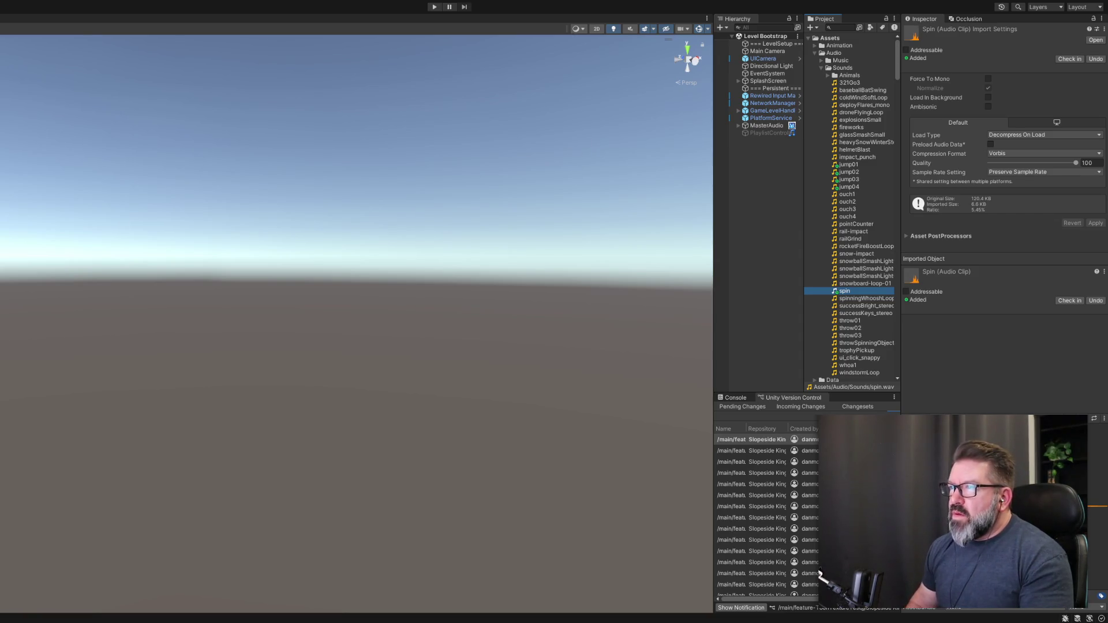
key(alt+Tab)
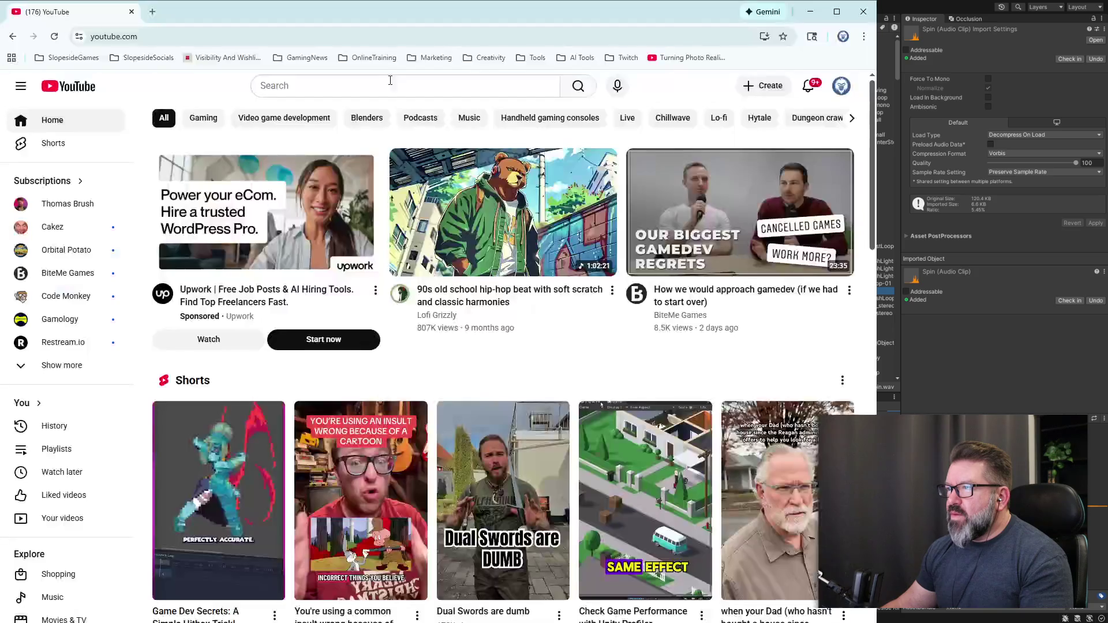
click(389, 81)
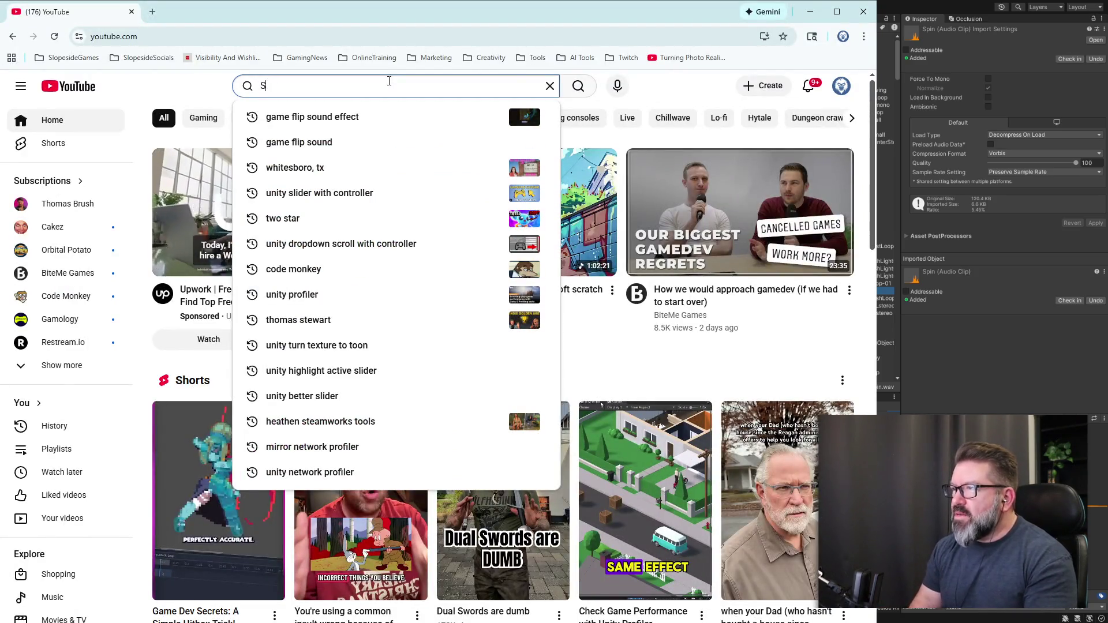
text(SX)
key(Return)
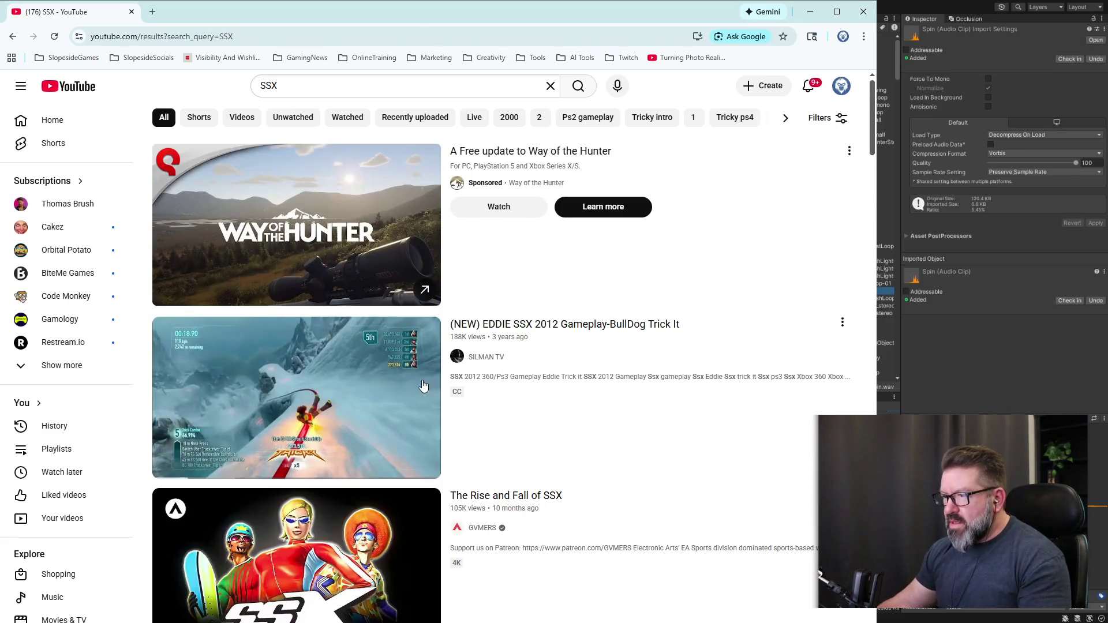
mouse_move(304, 390)
scroll(305, 390, down, 3)
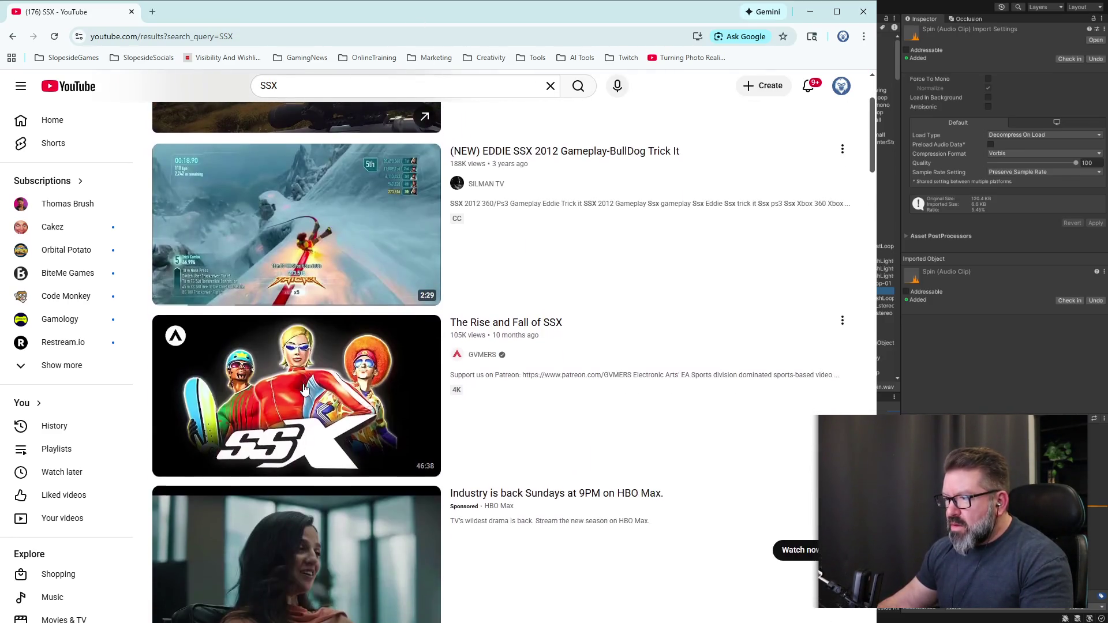
mouse_move(356, 383)
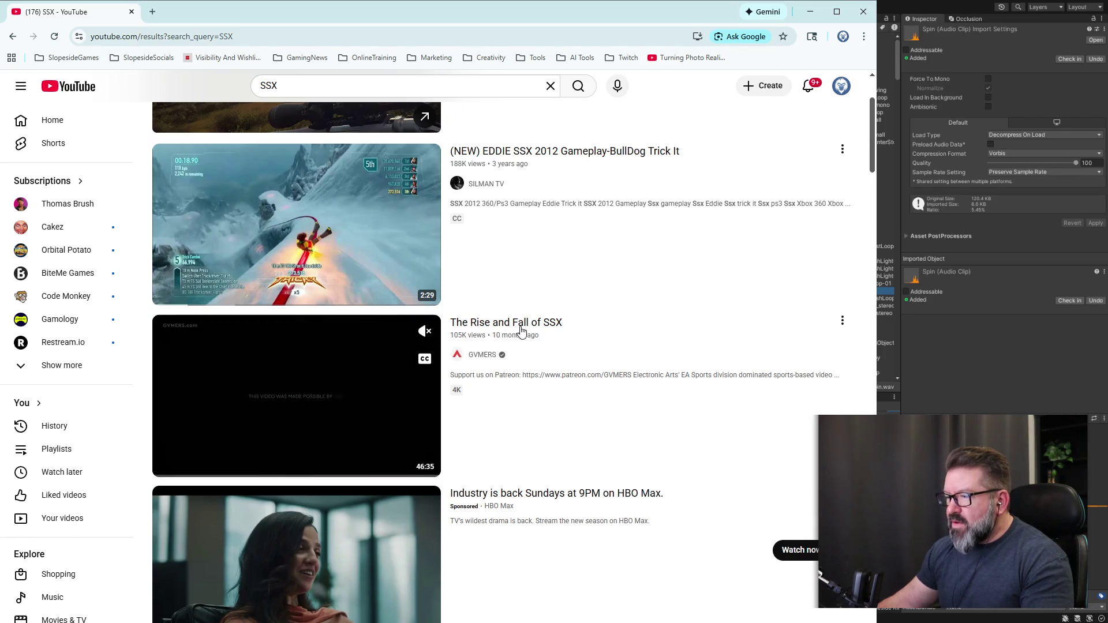
scroll(521, 331, down, 5)
mouse_move(585, 442)
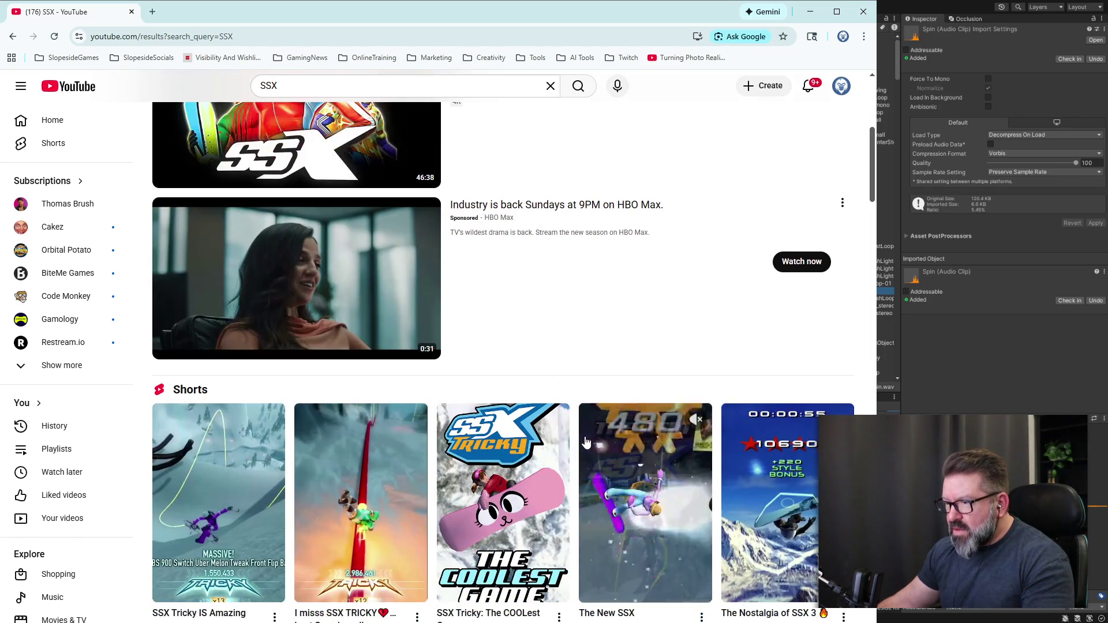
scroll(634, 442, down, 1)
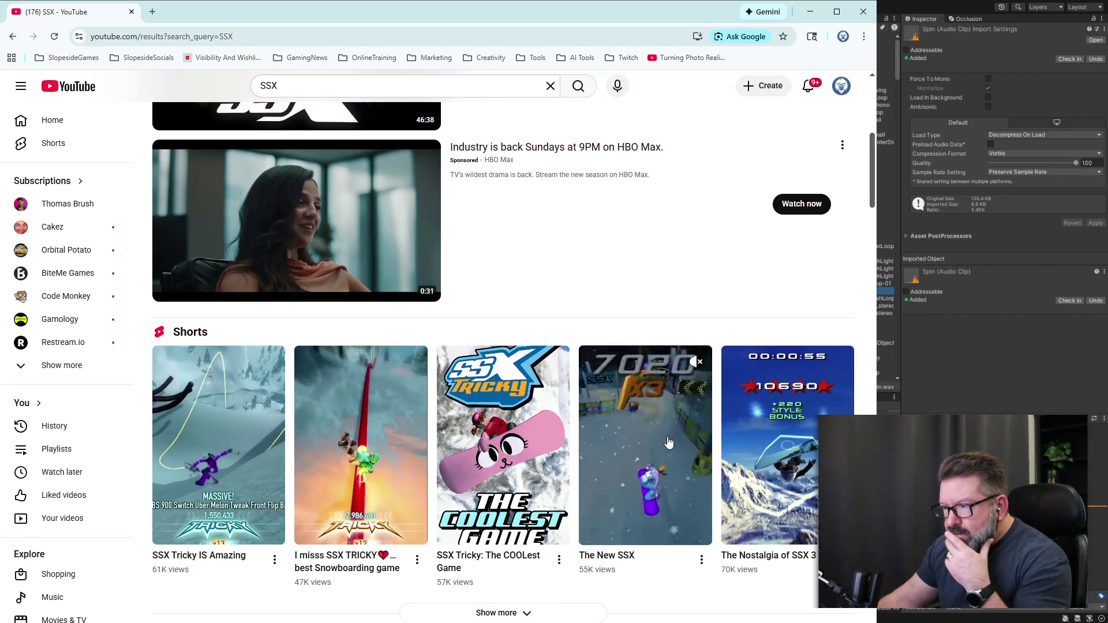
scroll(664, 438, down, 1)
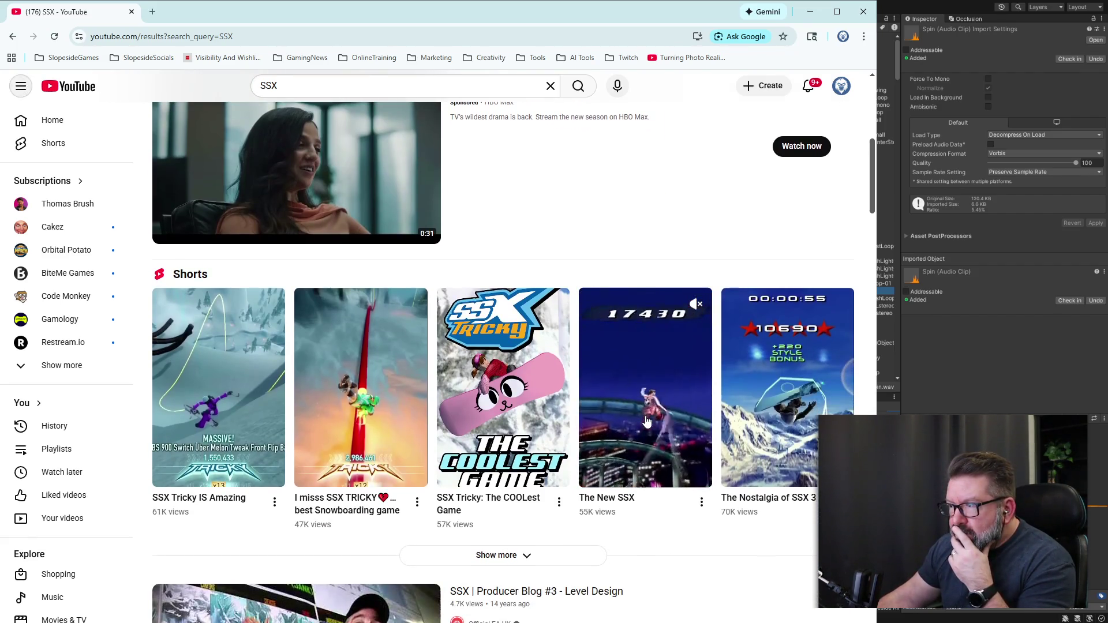
click(646, 423)
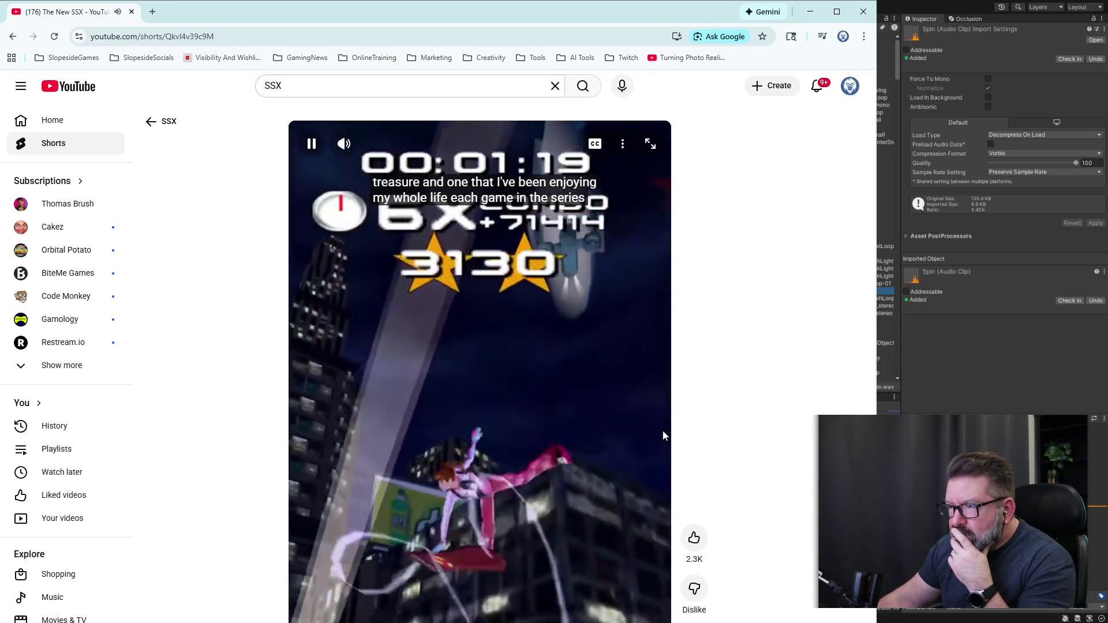
click(634, 395)
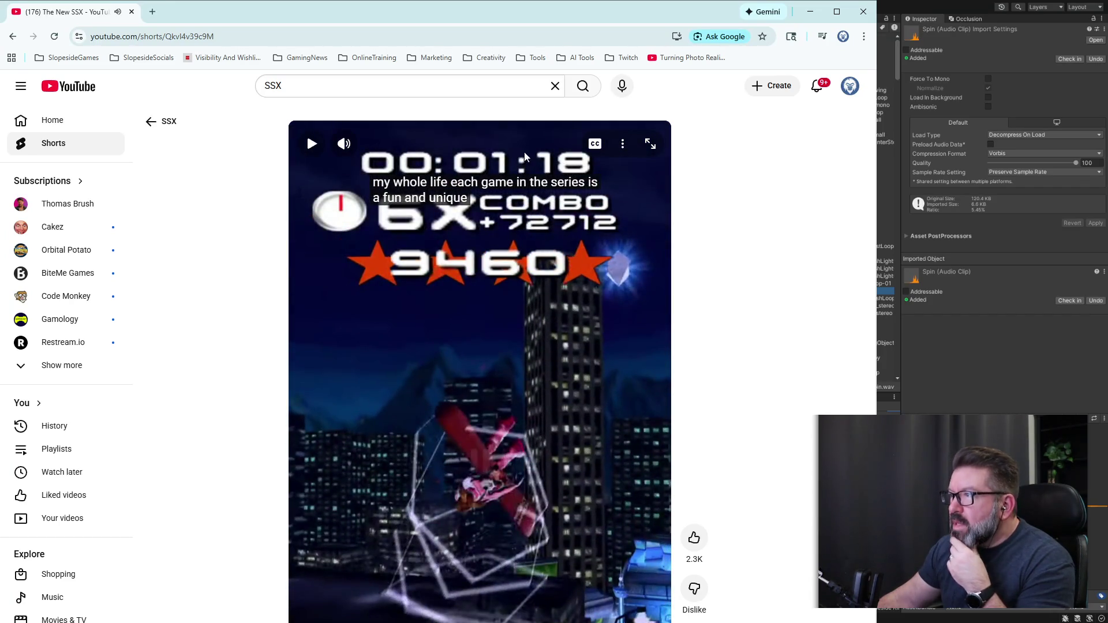
click(150, 121)
scroll(386, 398, down, 5)
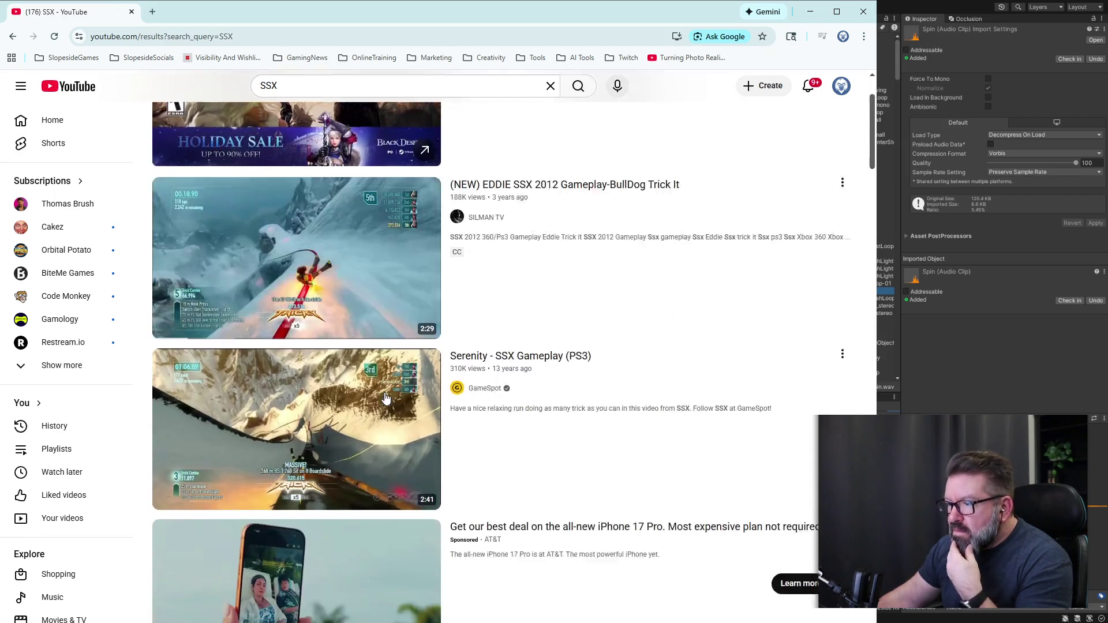
Watch the Nostalgia of SSX 3 Short, then close the browser to return to Unity.
scroll(386, 398, down, 5)
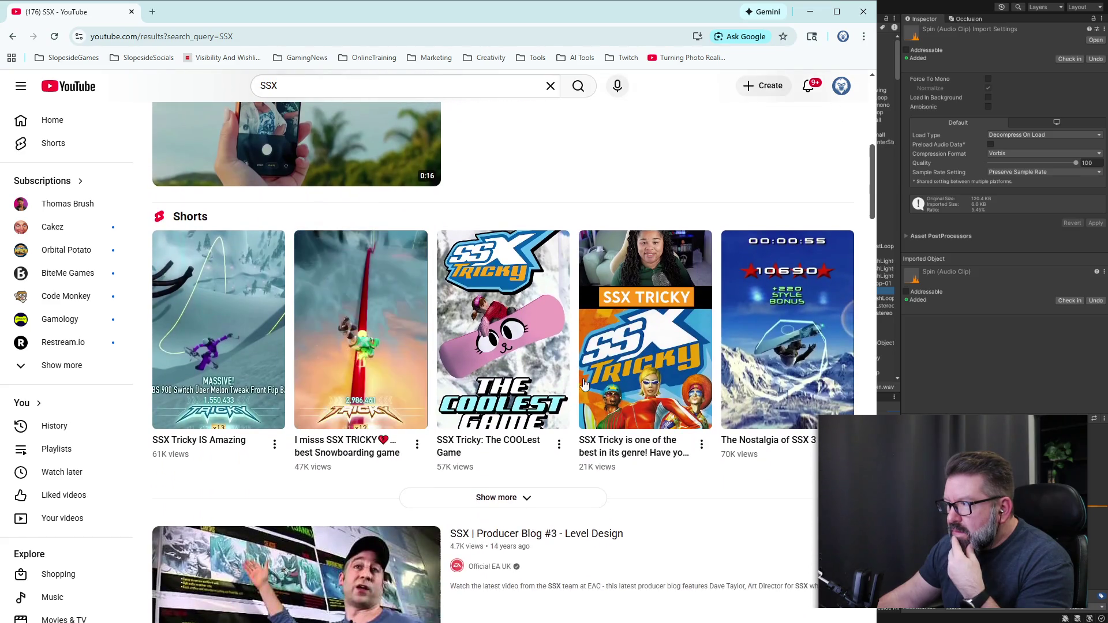
click(800, 367)
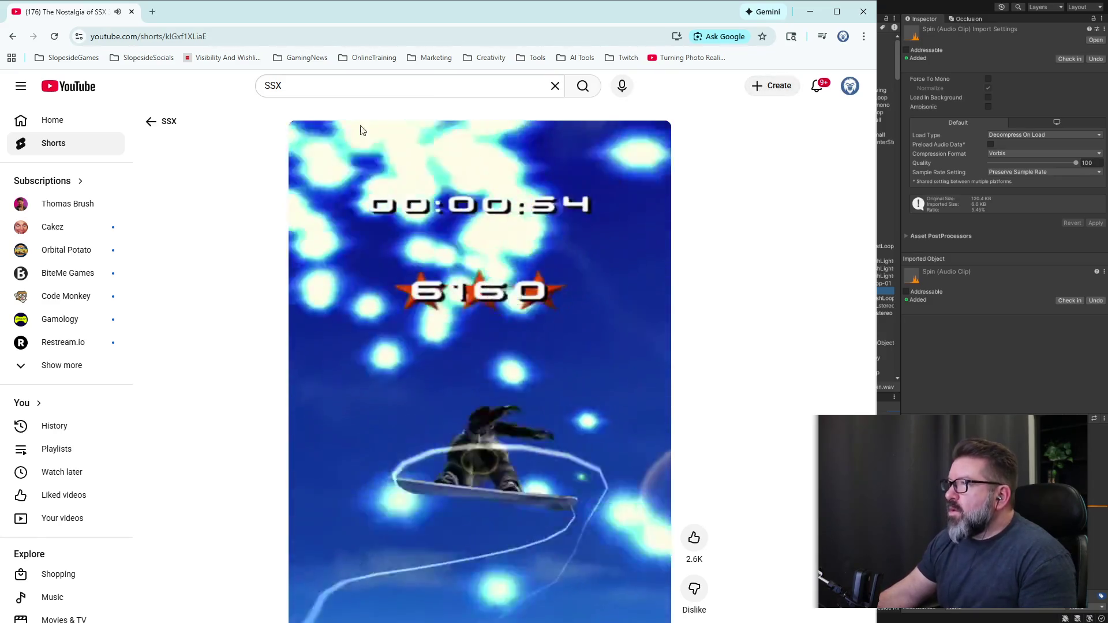
click(131, 12)
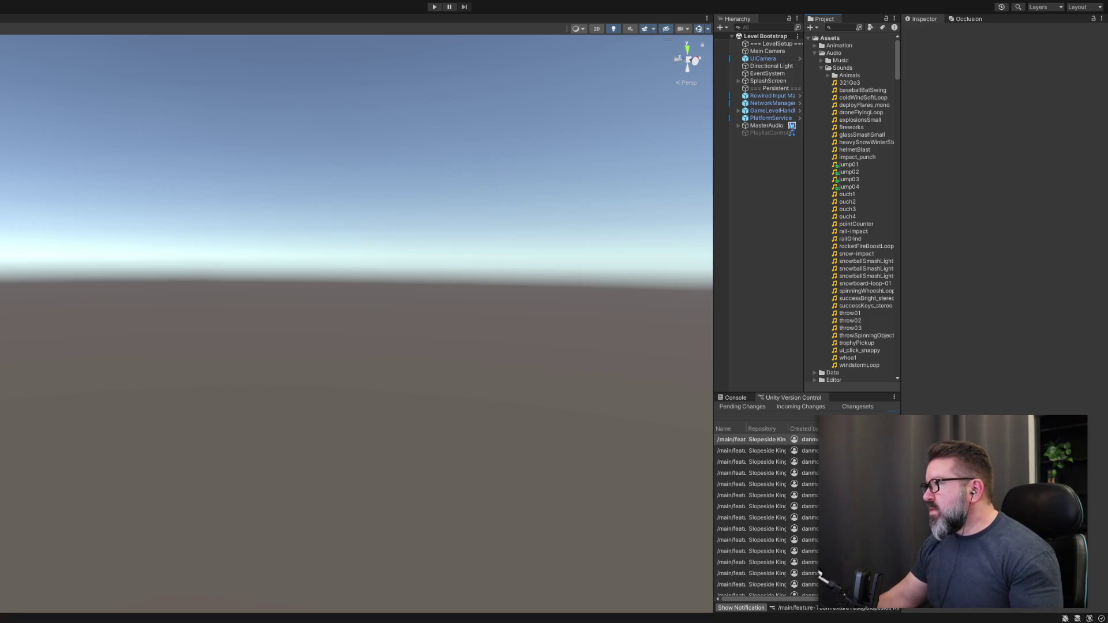
Collapse the Rocks folders and select the Backpack texture in Assets/Textures.
scroll(853, 207, down, 15)
scroll(852, 208, down, 20)
scroll(853, 208, down, 20)
scroll(853, 208, up, 2)
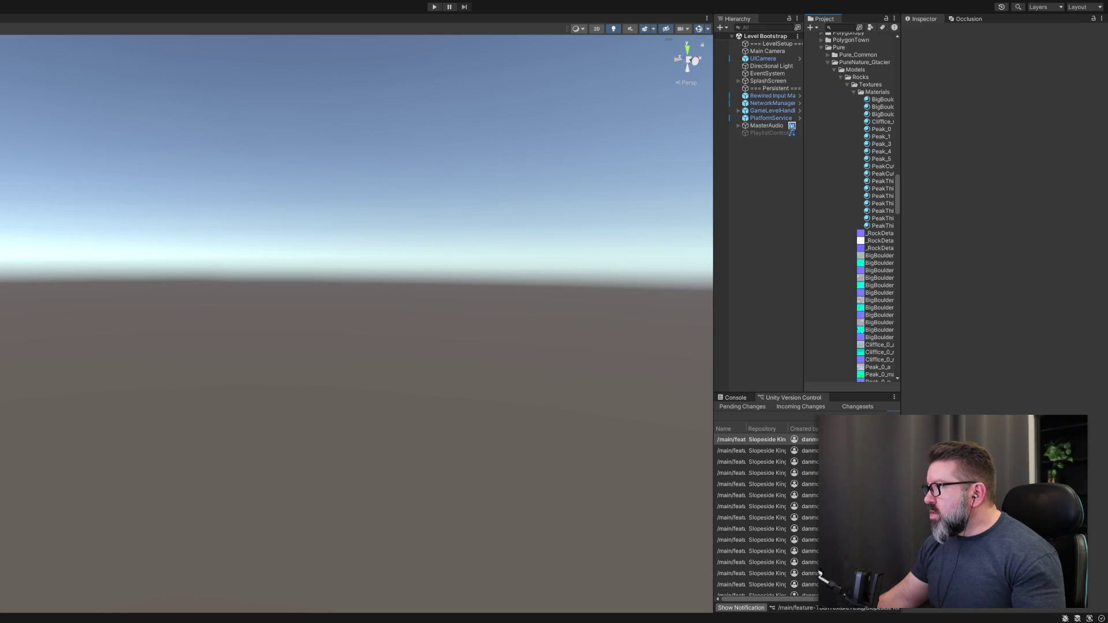
click(853, 92)
click(847, 85)
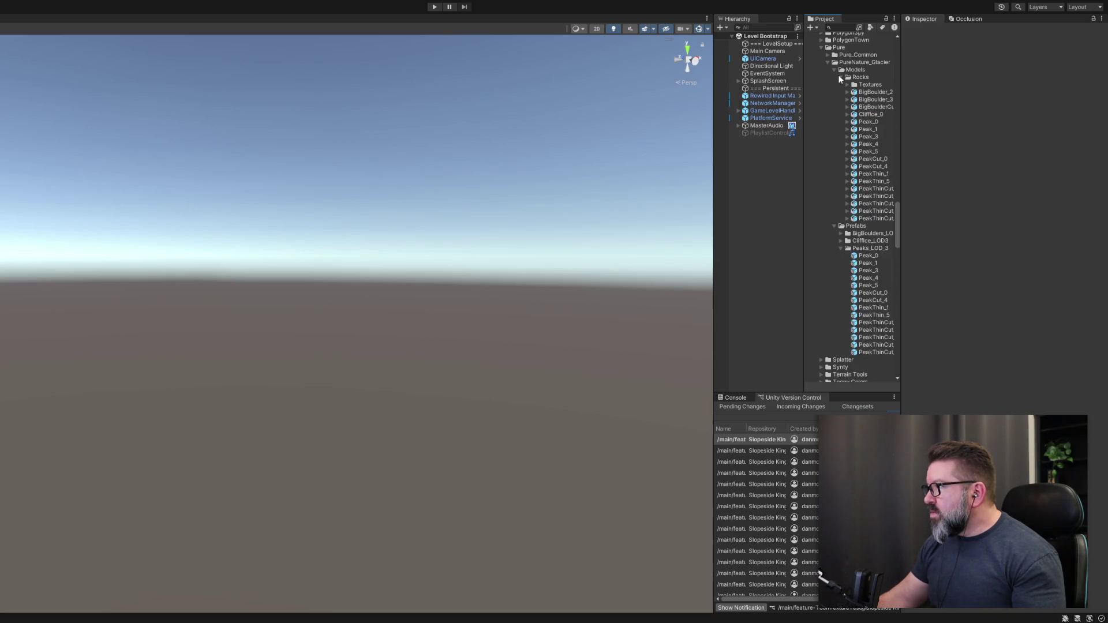
click(841, 78)
scroll(865, 173, down, 8)
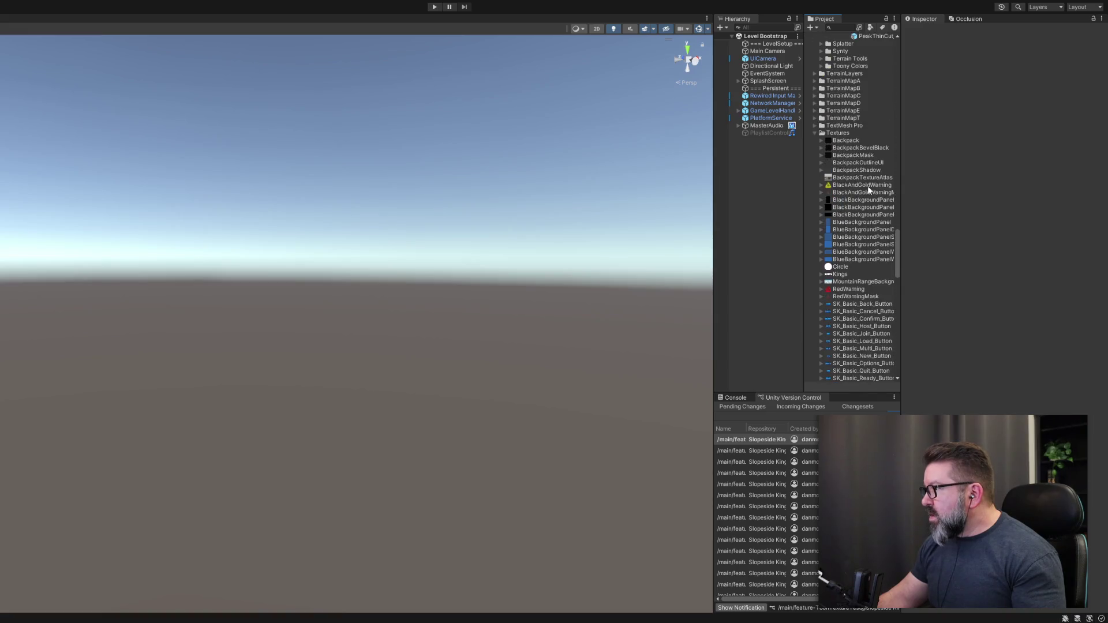
click(848, 141)
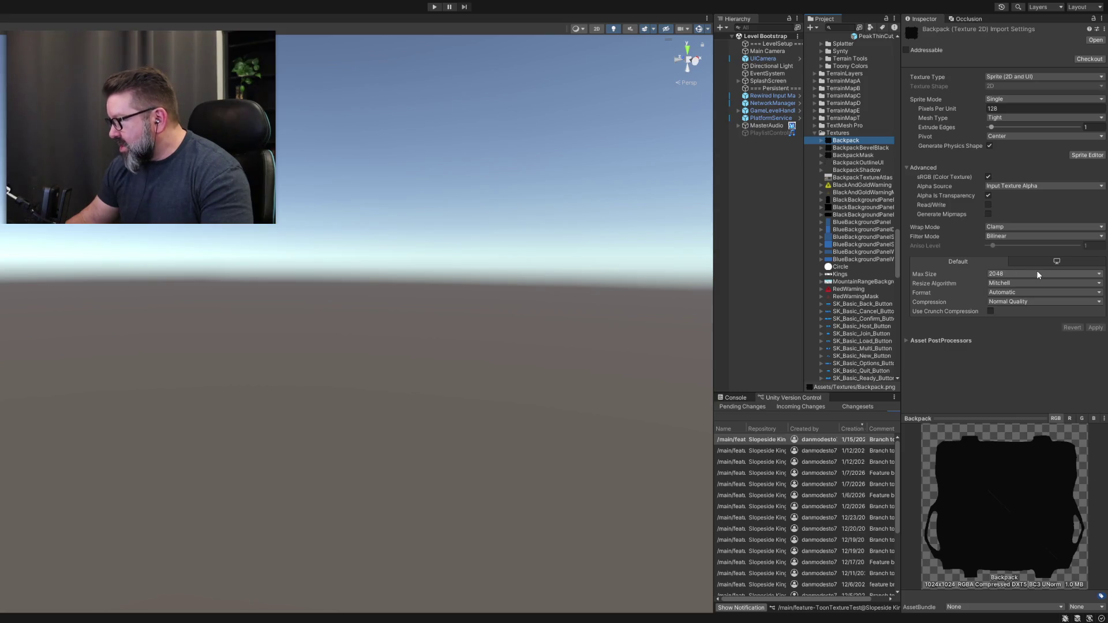
Try Backpack Max Sizes of 1024, 512, 32, 64 and 128, applying each.
click(1016, 333)
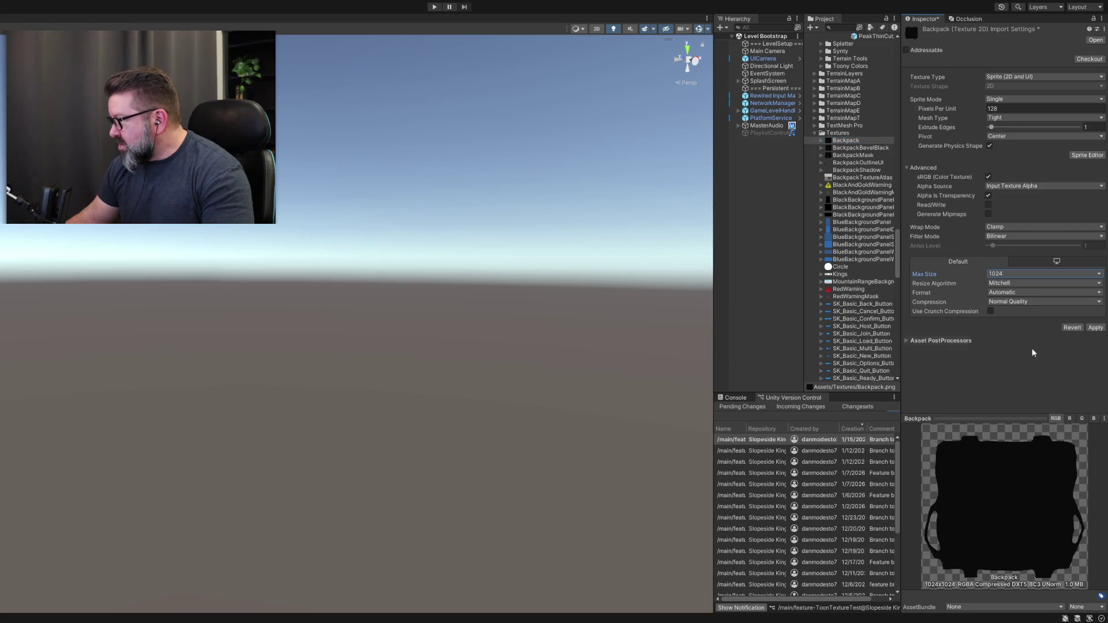
click(1095, 327)
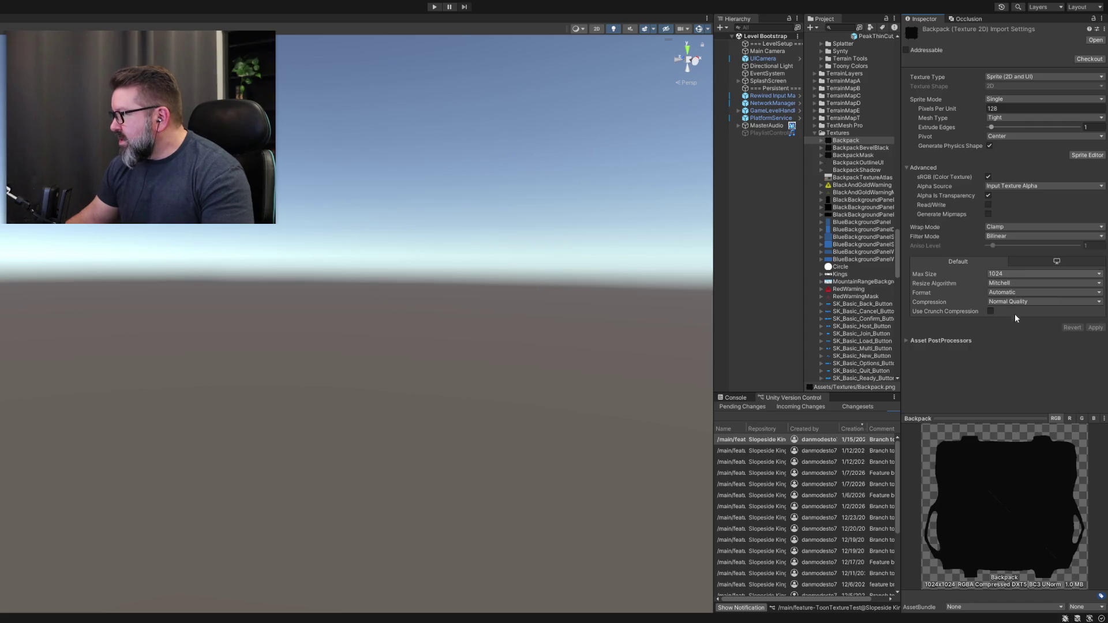
click(1094, 327)
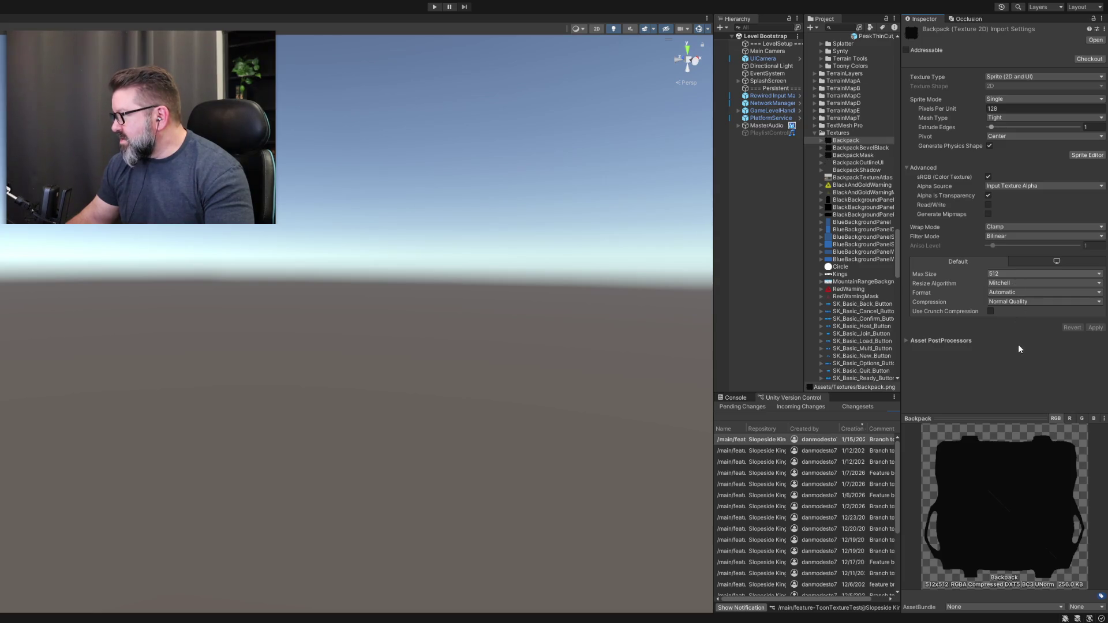
key(ctrl+z)
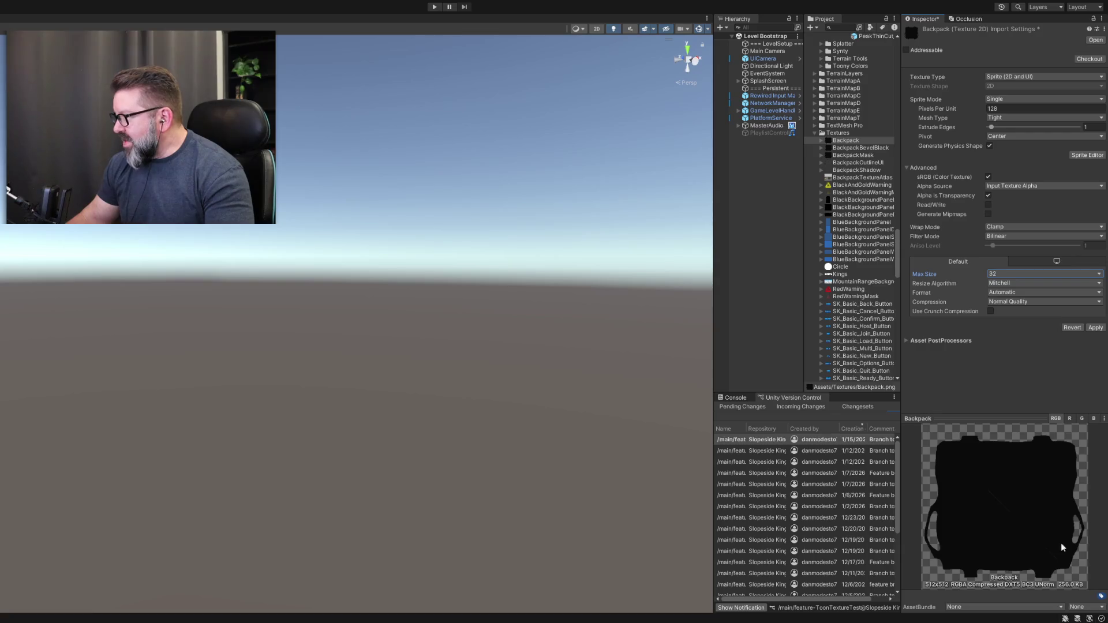
click(1096, 328)
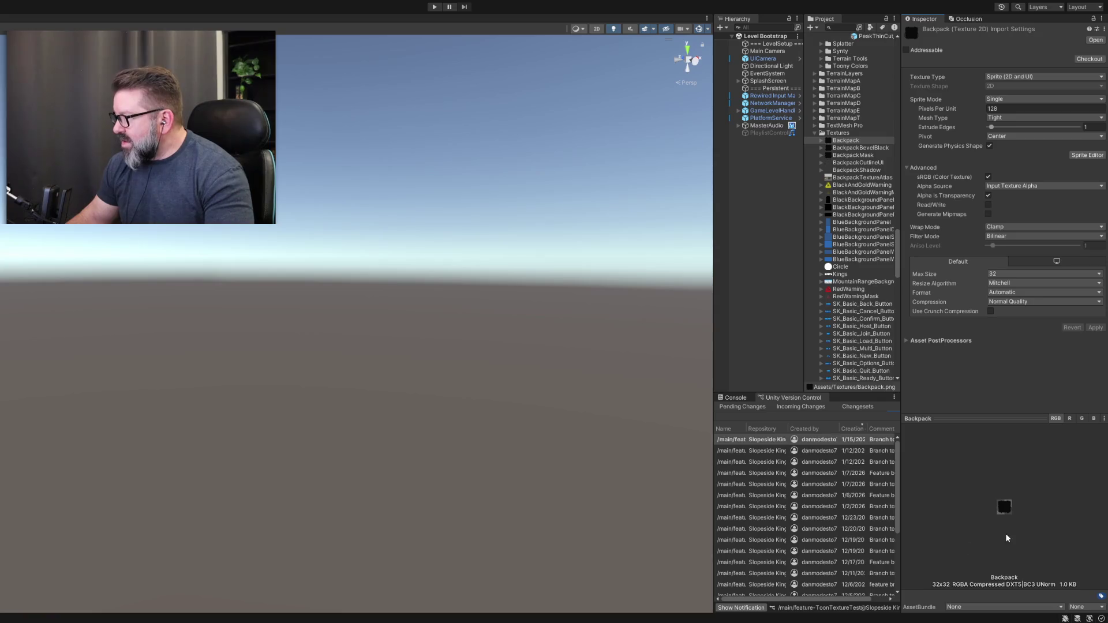
click(1018, 296)
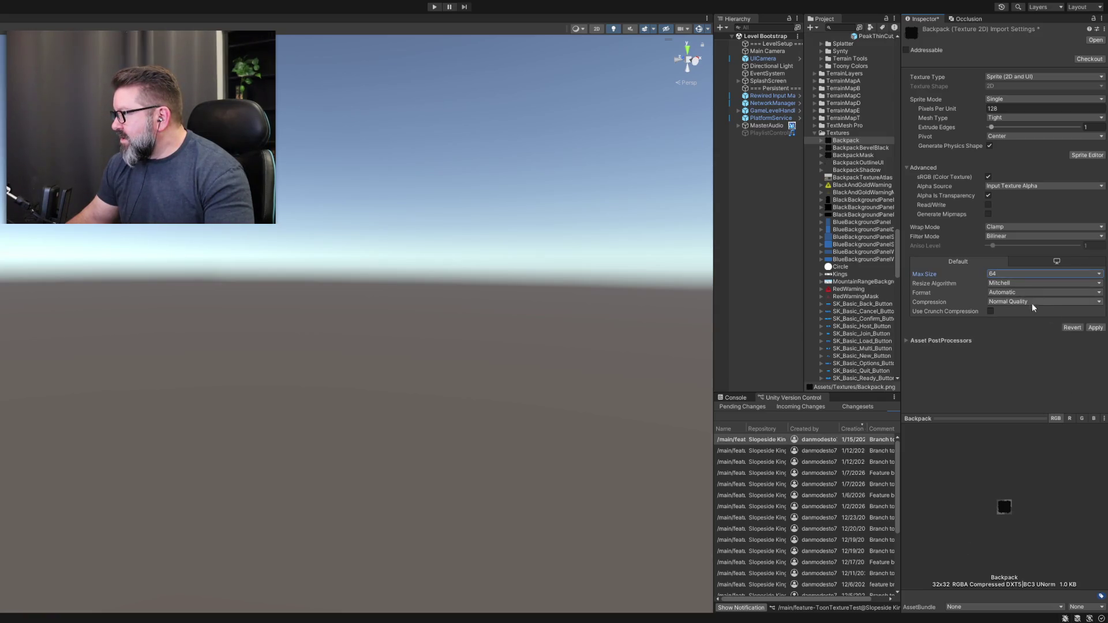
click(1095, 328)
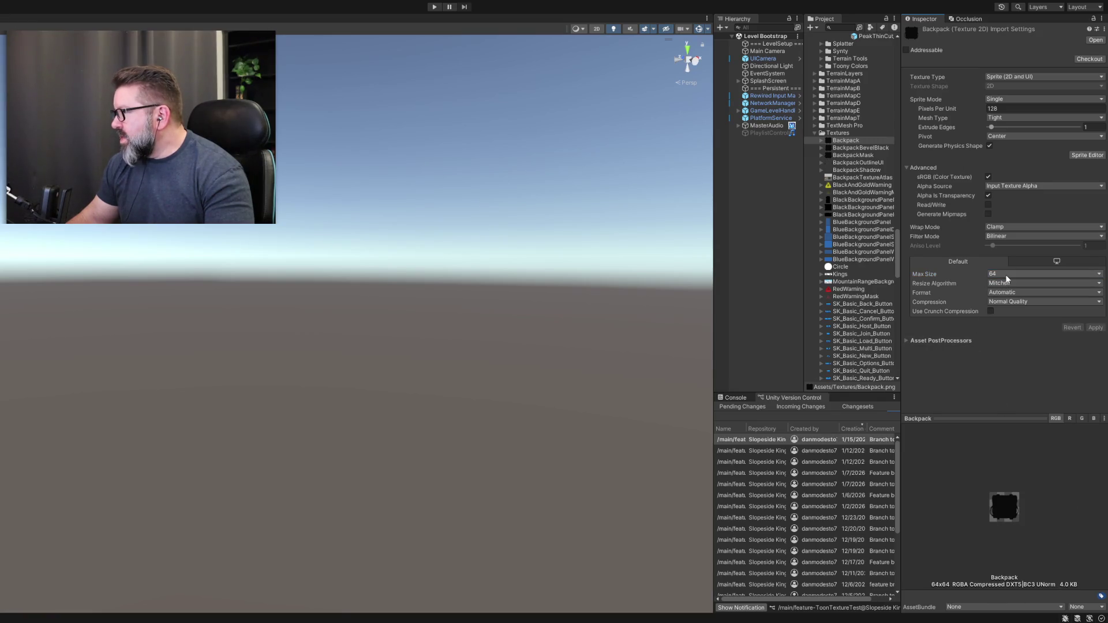
click(1013, 301)
click(1096, 327)
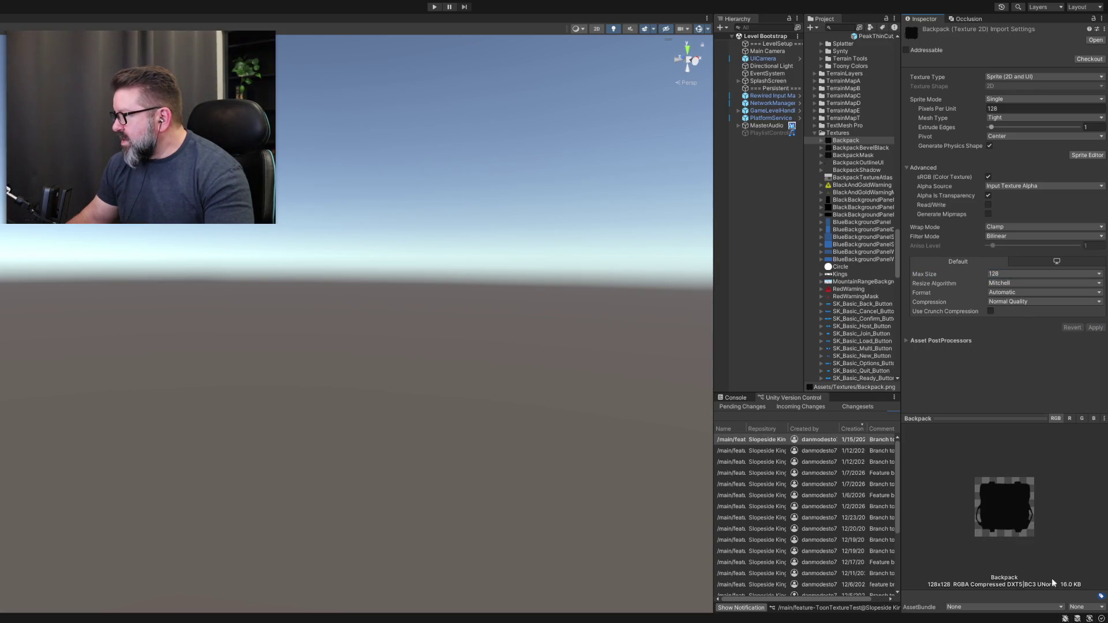
Settle the Backpack Max Size at 256 after retrying 128, and apply it.
click(1016, 273)
click(1020, 312)
click(1093, 327)
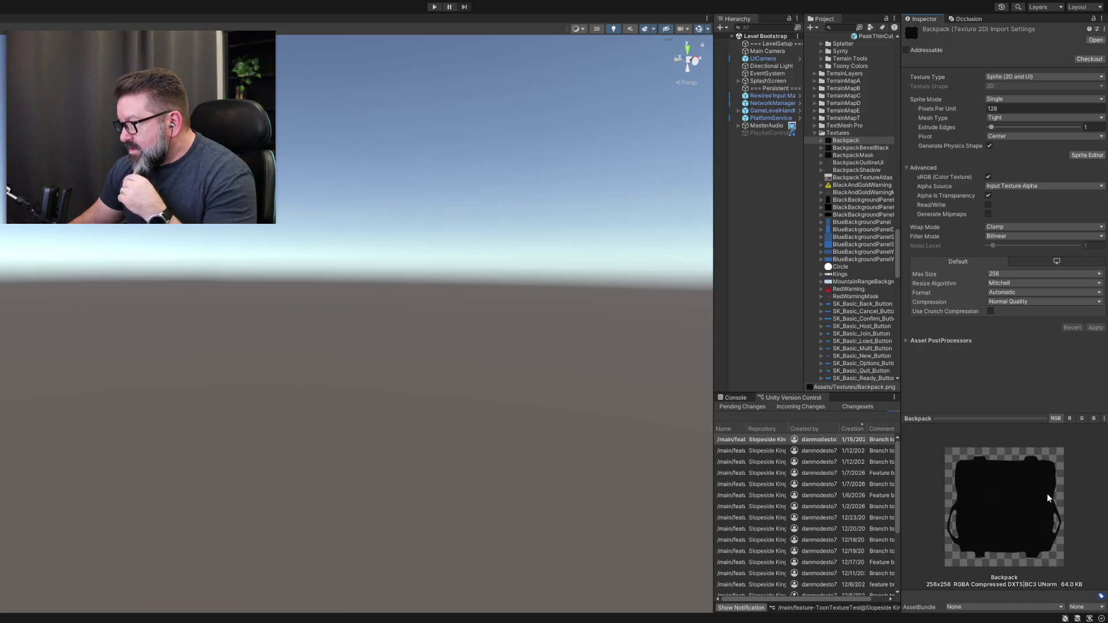
click(1033, 274)
click(1019, 305)
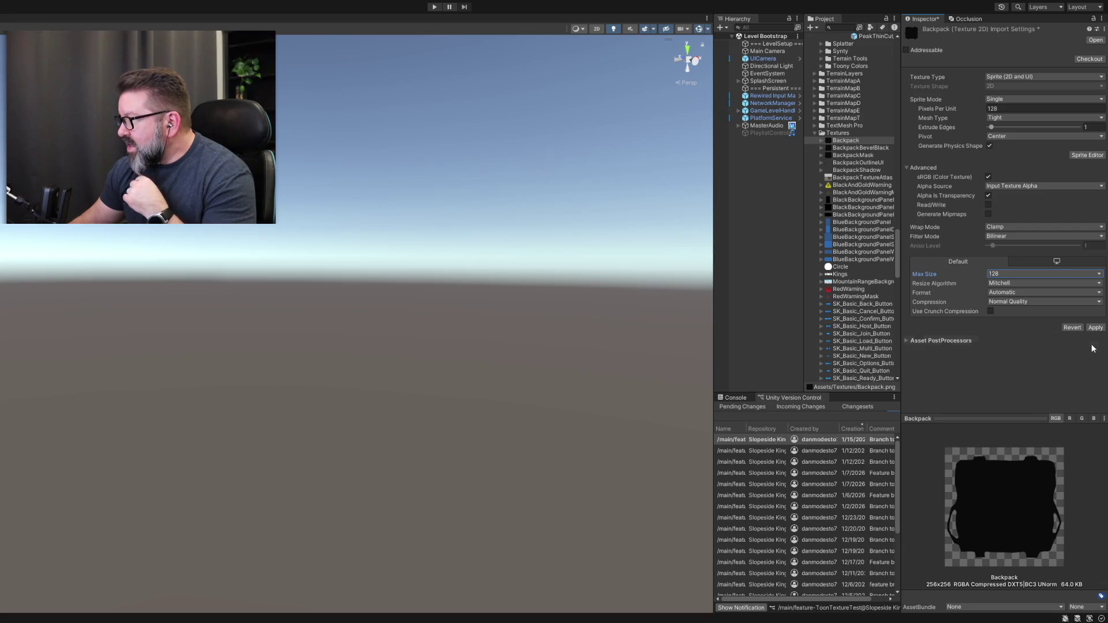
click(1093, 327)
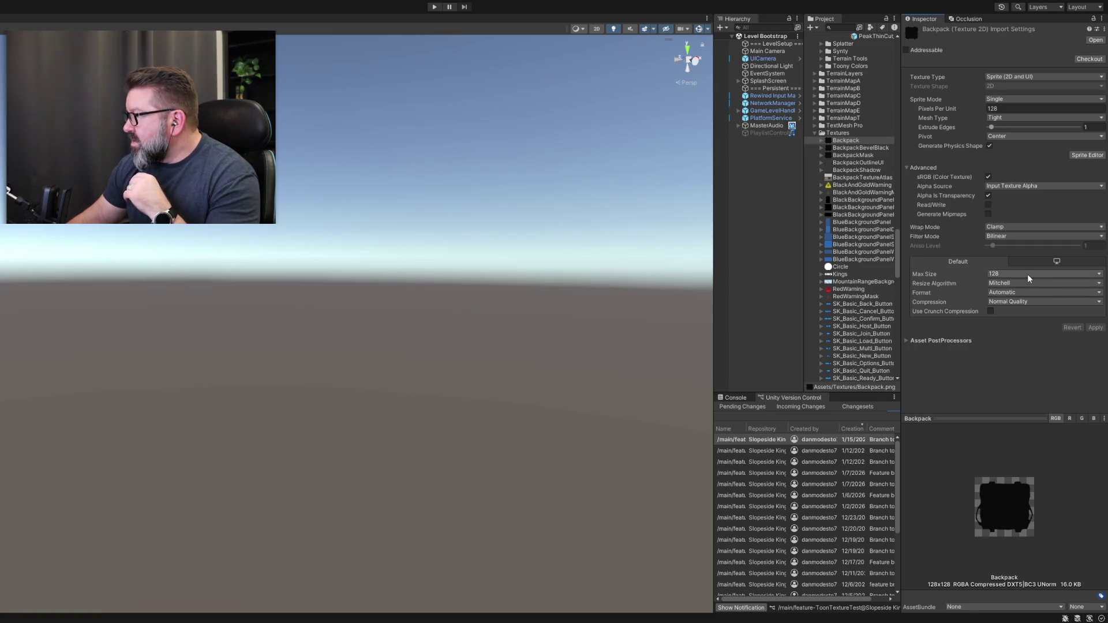
click(1013, 314)
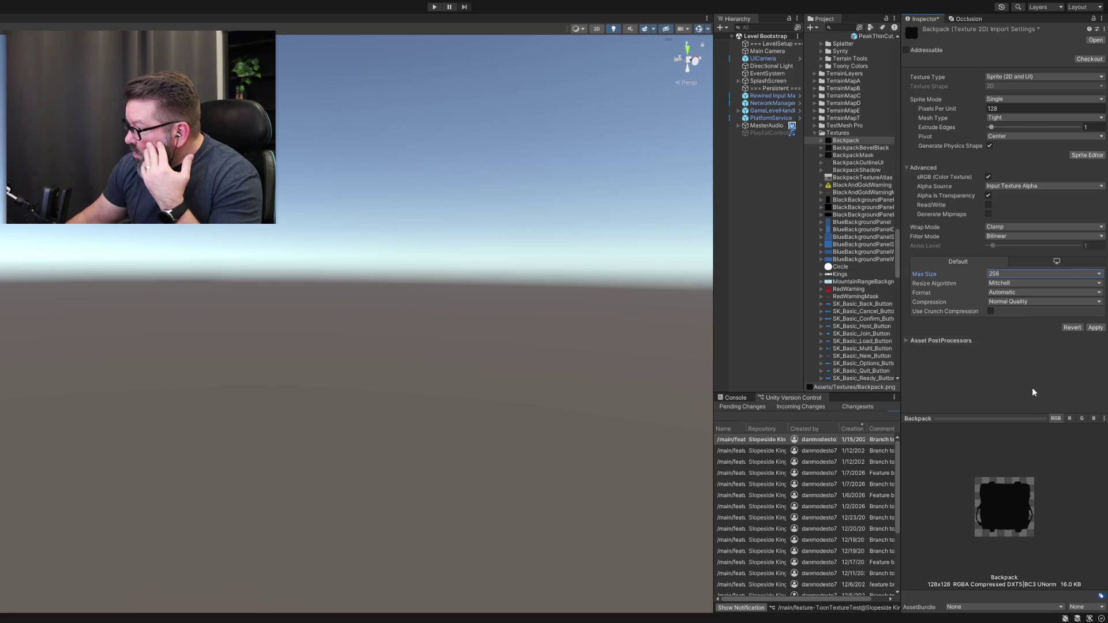
click(1095, 328)
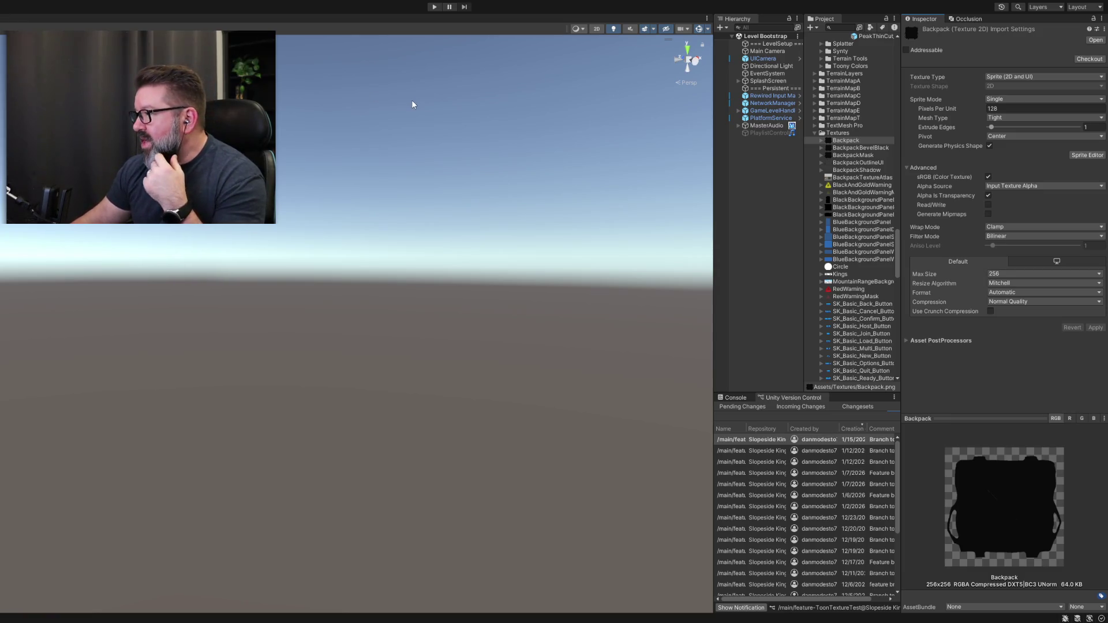
Select BackpackBevelBlack and apply a Max Size of 512.
click(847, 149)
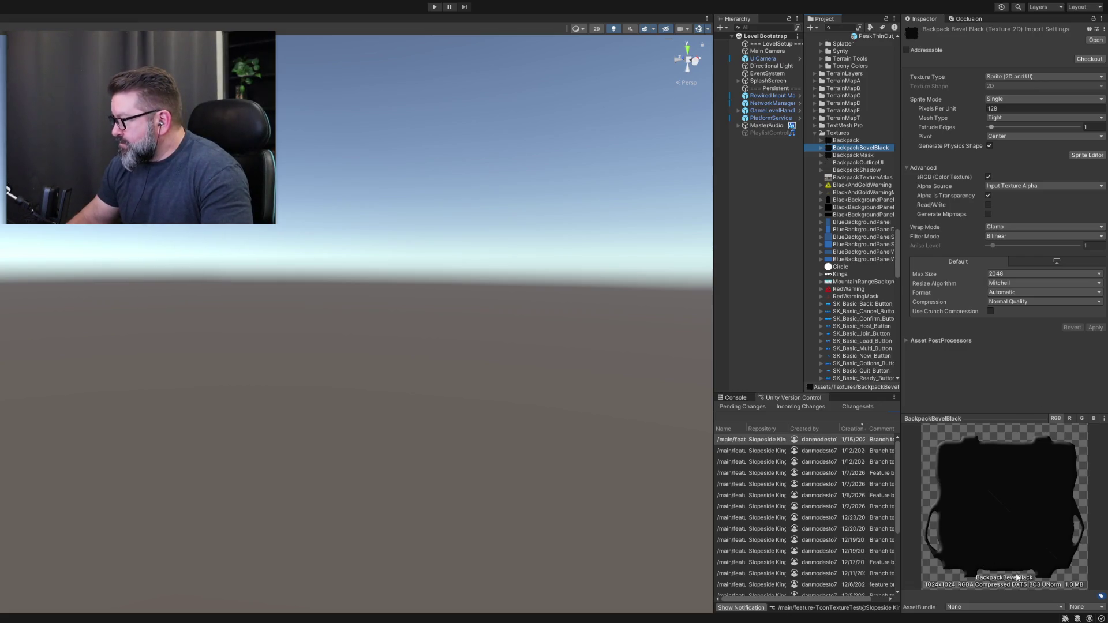
click(1027, 274)
click(1016, 323)
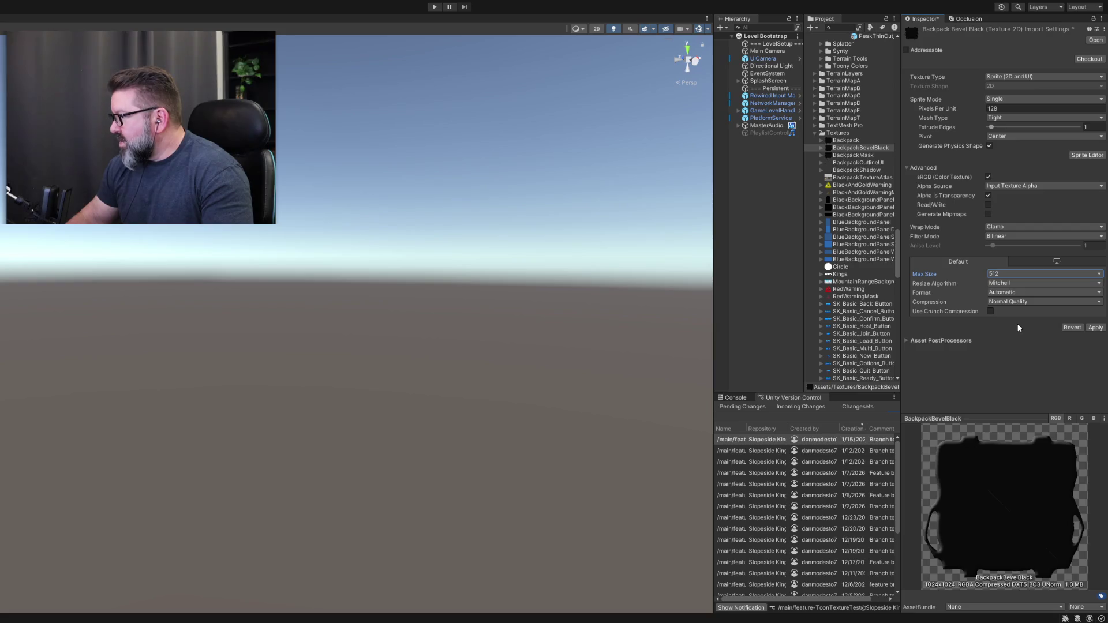
click(1094, 329)
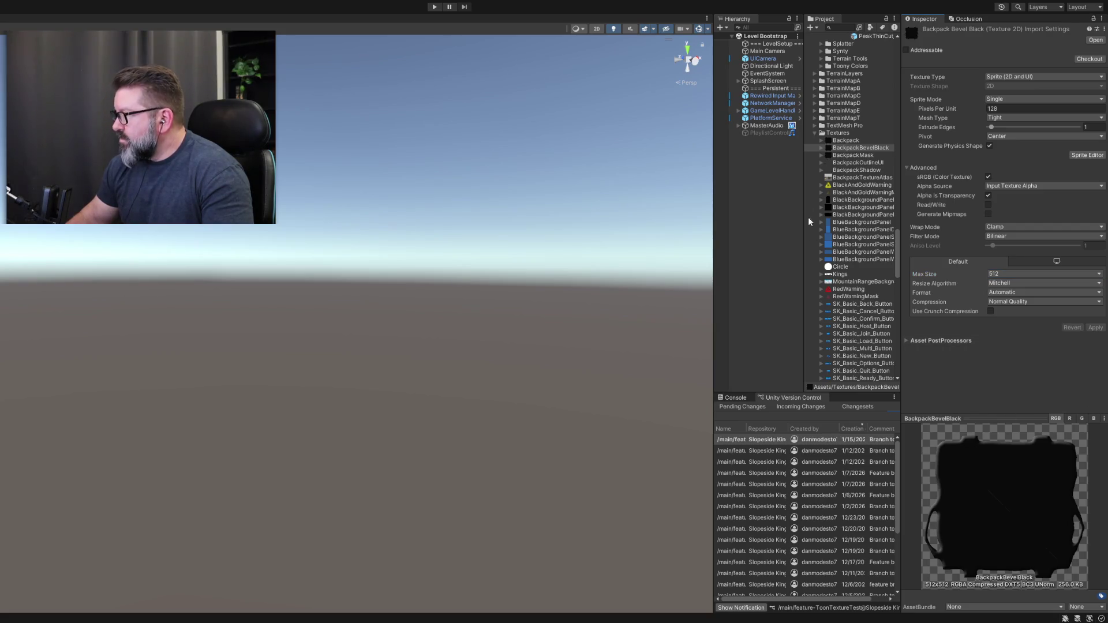
Compare BackpackBevelBlack with Backpack, then set its Max Size to 256 and apply.
click(856, 141)
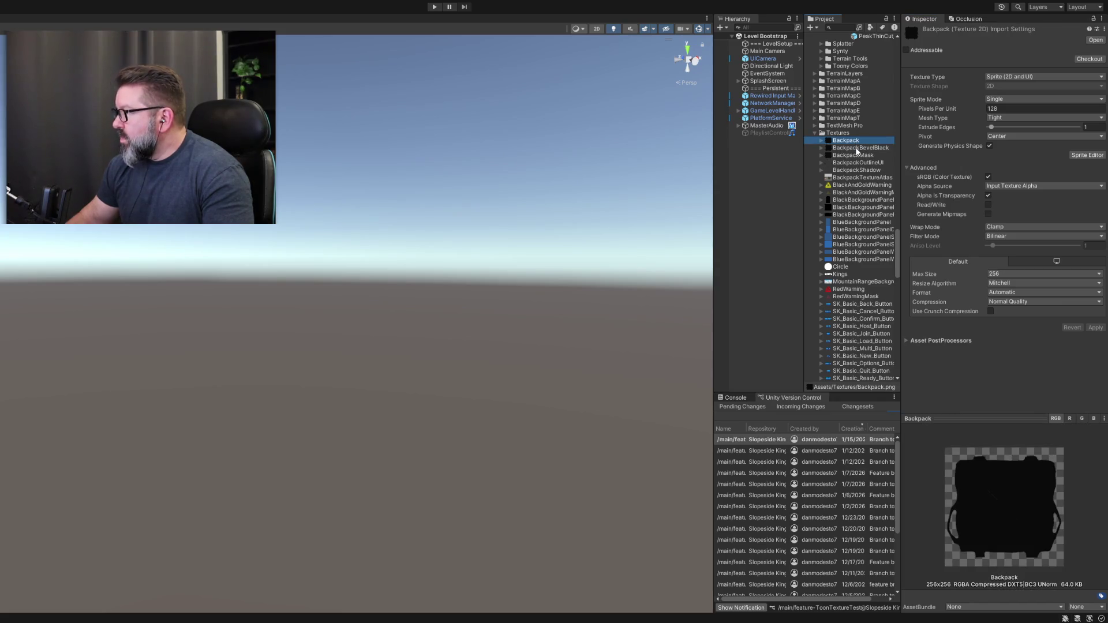
click(856, 149)
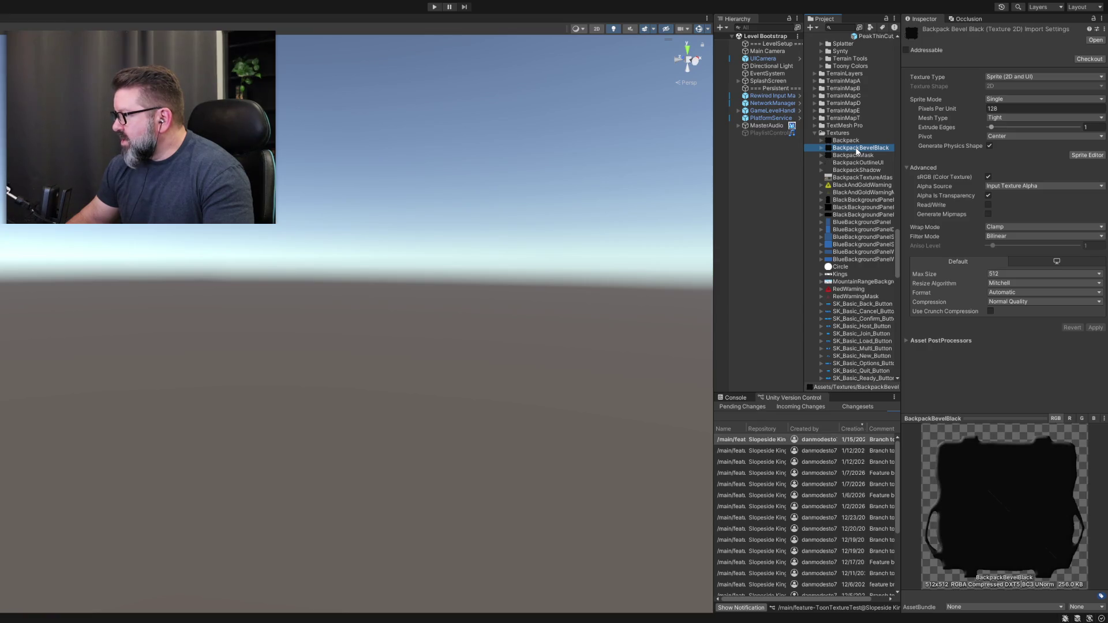
click(857, 143)
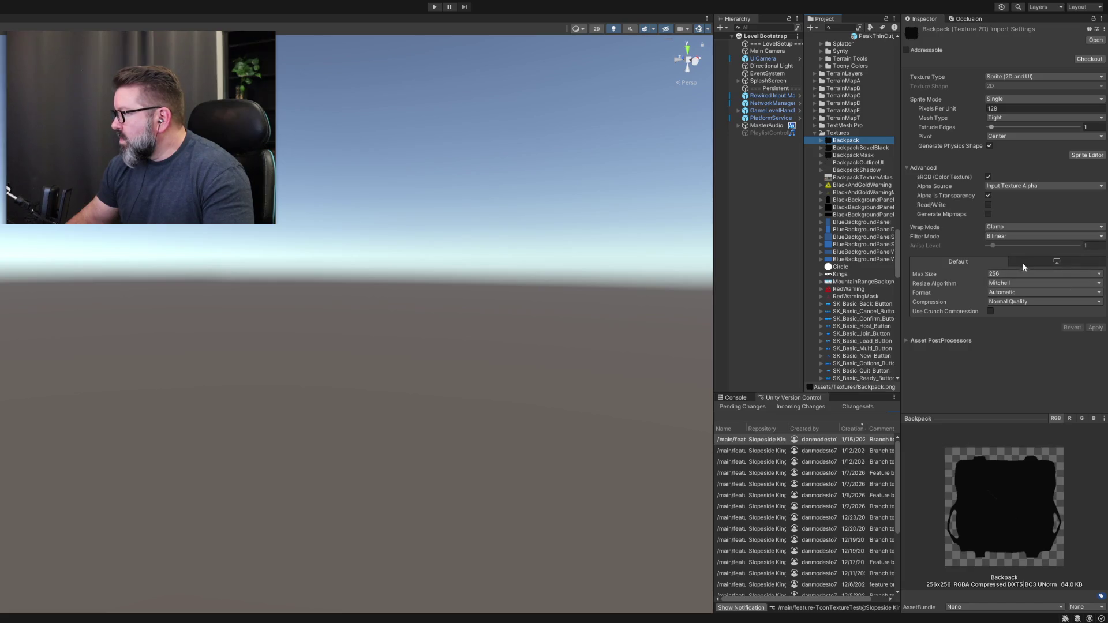
click(851, 148)
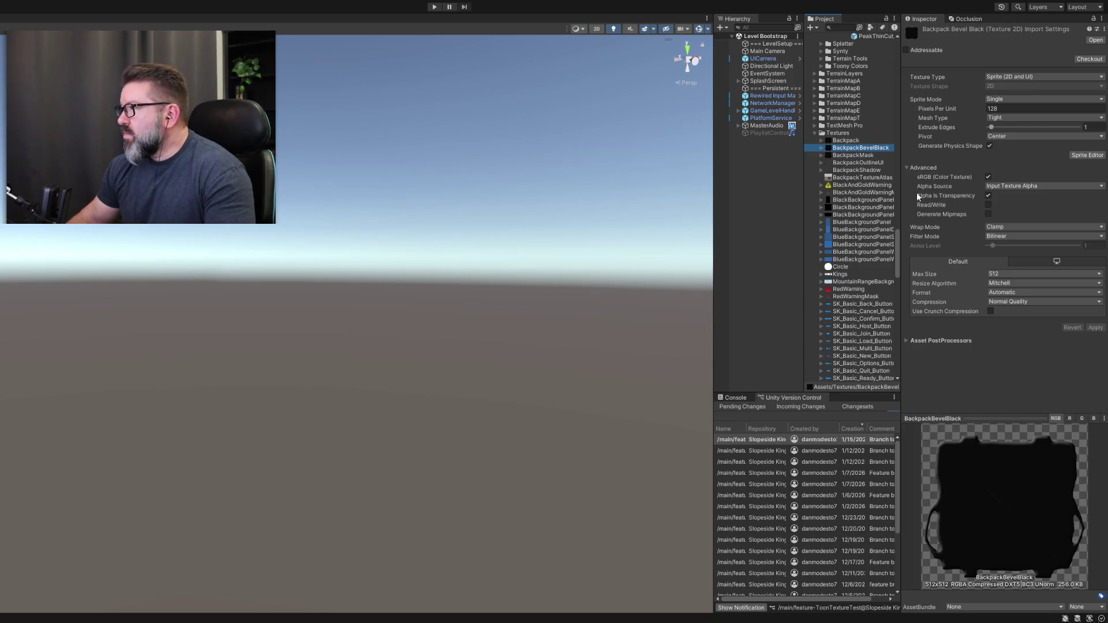
click(1044, 273)
click(1015, 314)
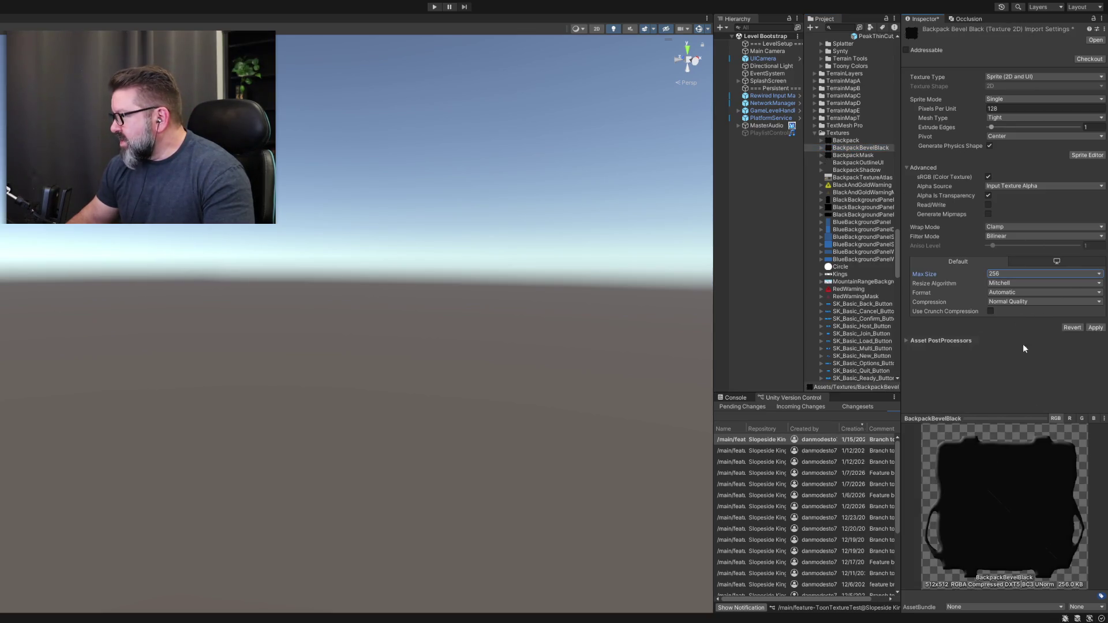
click(1094, 327)
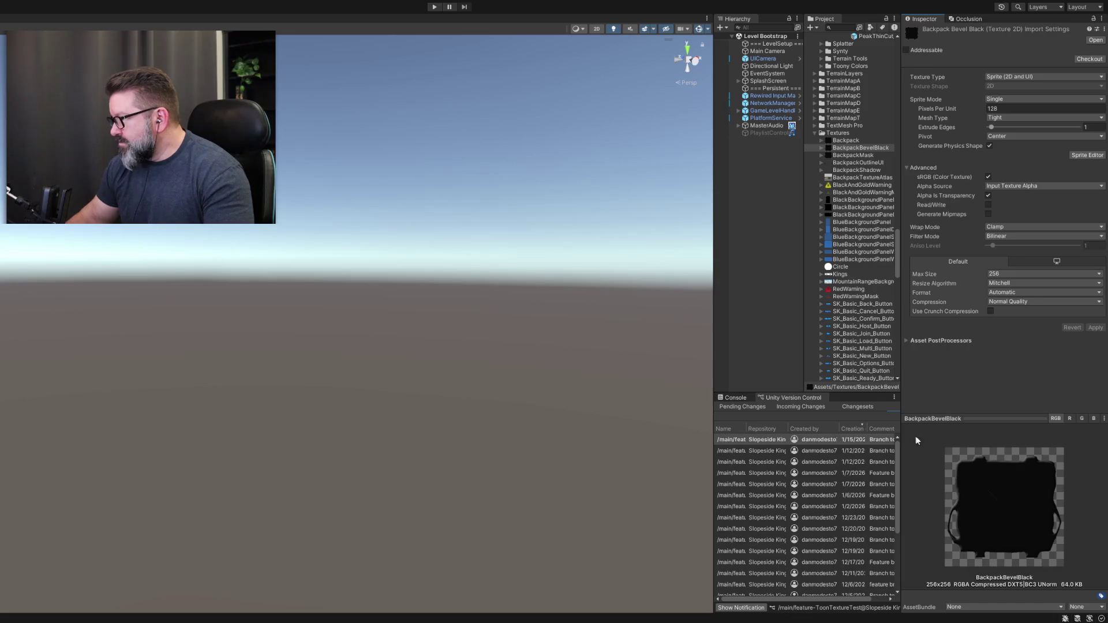
Compare the reduced BackpackBevelBlack texture against Backpack several times.
click(842, 148)
click(843, 143)
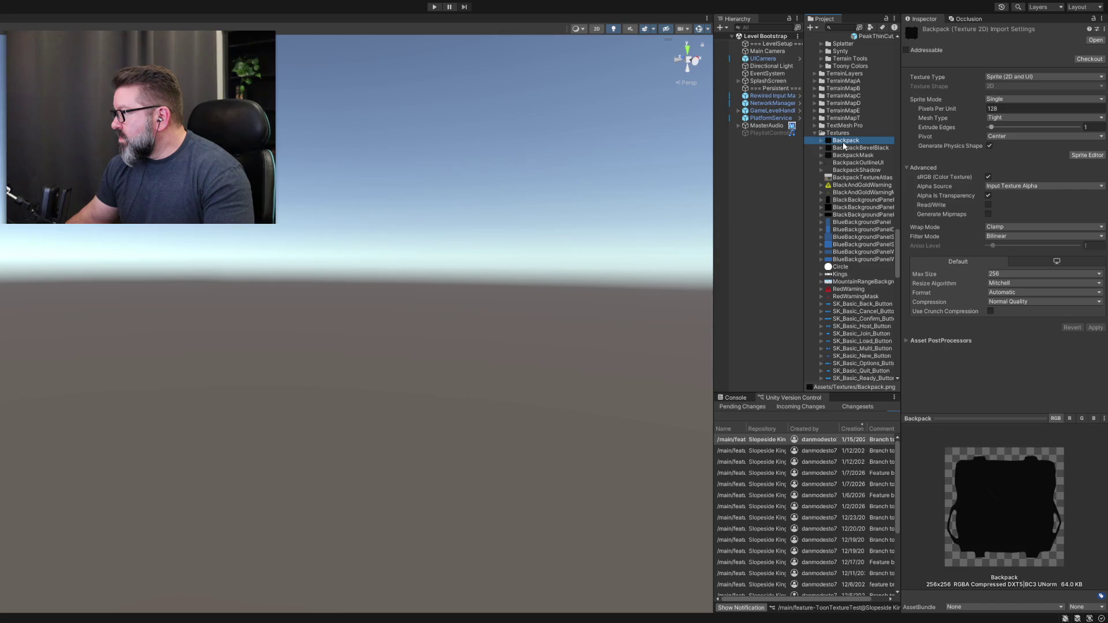
click(850, 148)
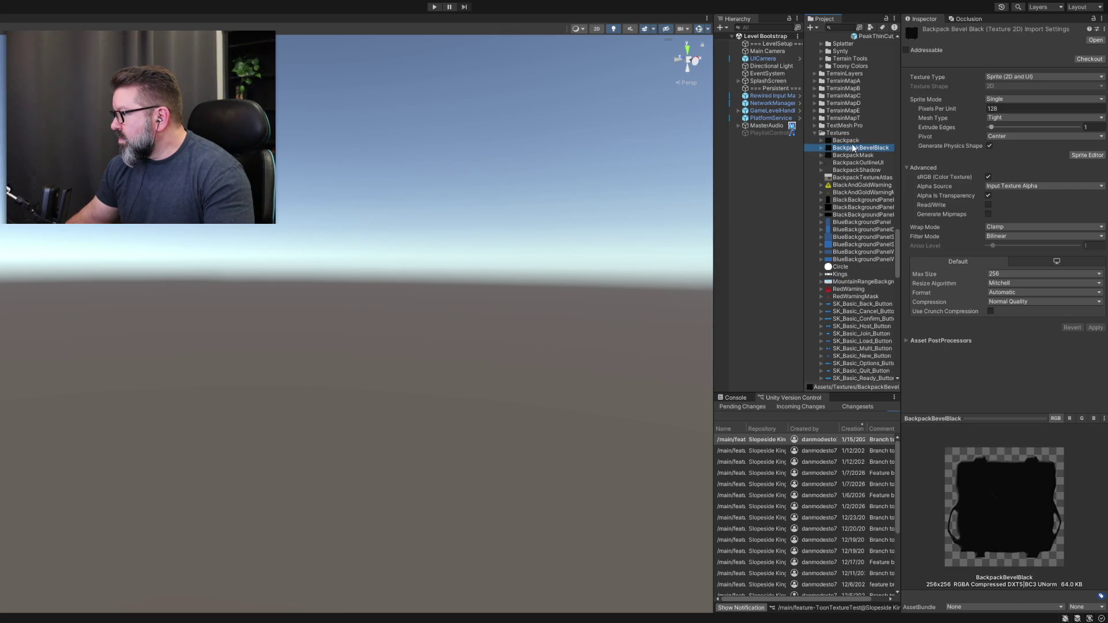
click(852, 144)
click(853, 149)
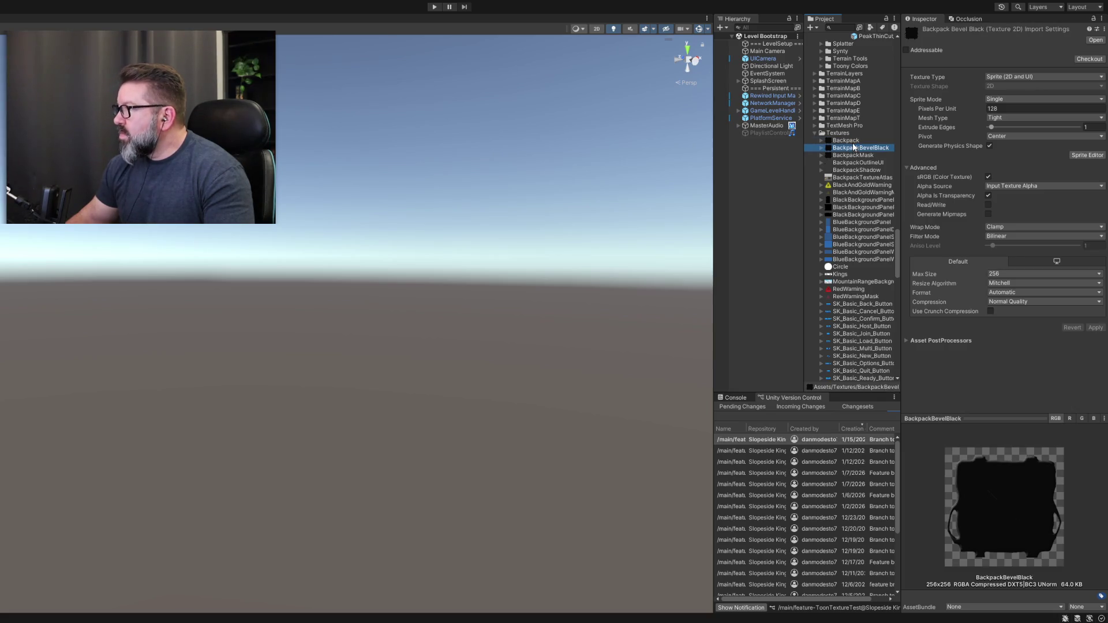
click(853, 144)
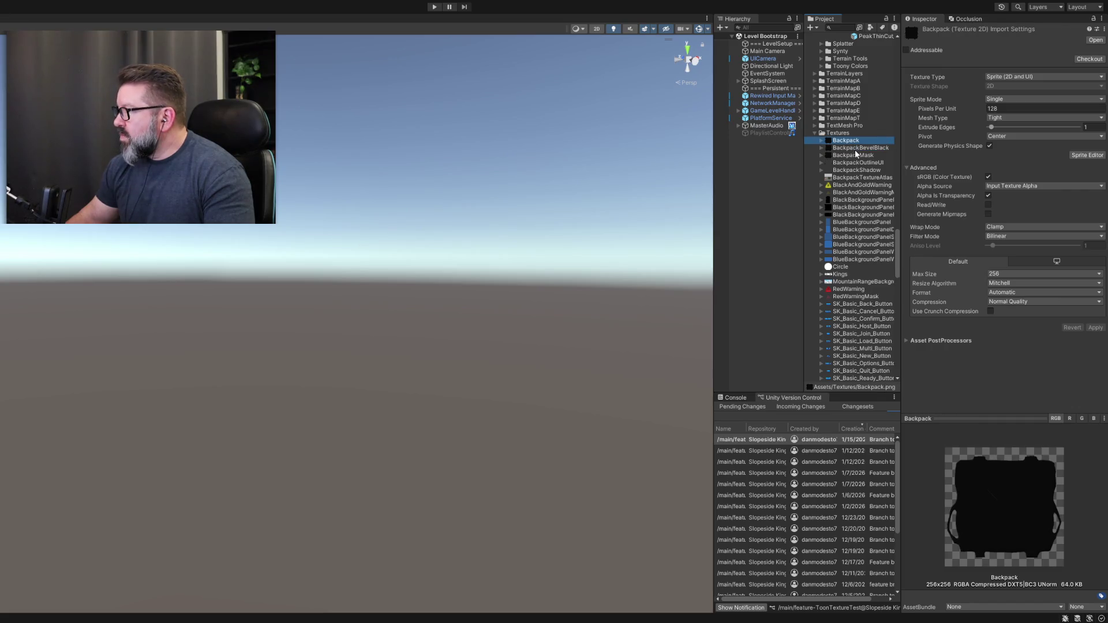
click(855, 148)
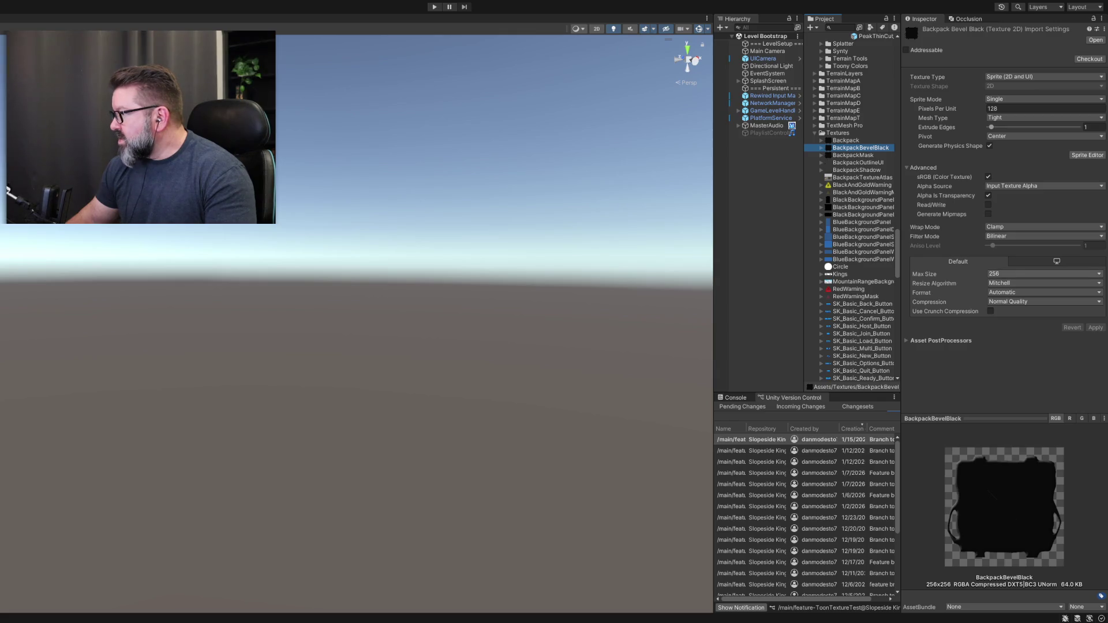
Apply a 512 Max Size to BackpackBevelBlack, then select BackpackMask.
click(1020, 273)
click(1020, 325)
click(1094, 327)
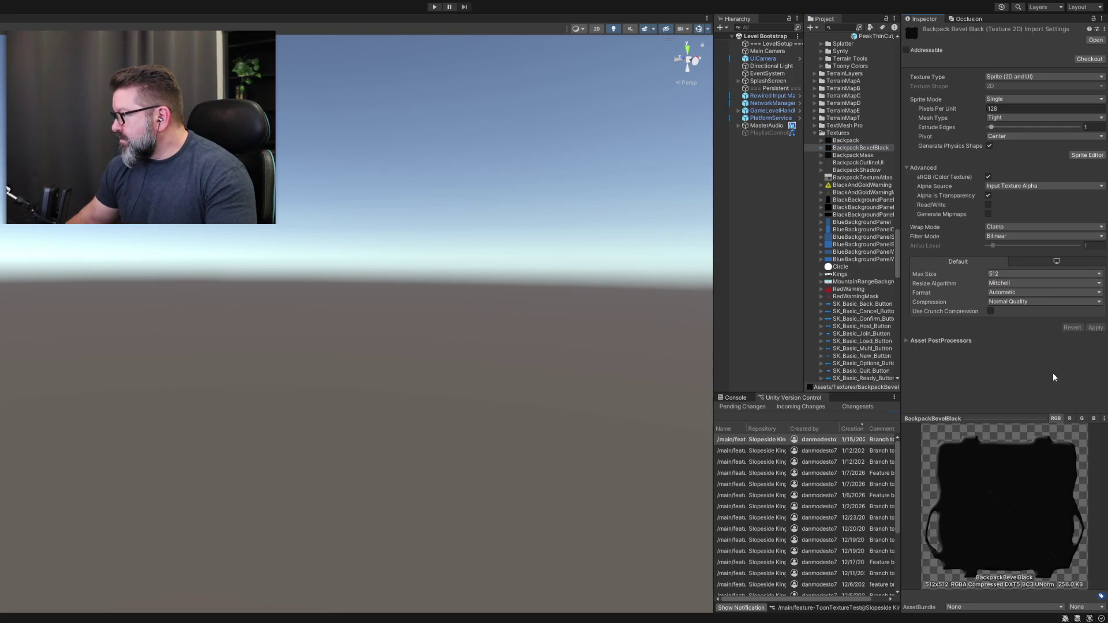
click(845, 141)
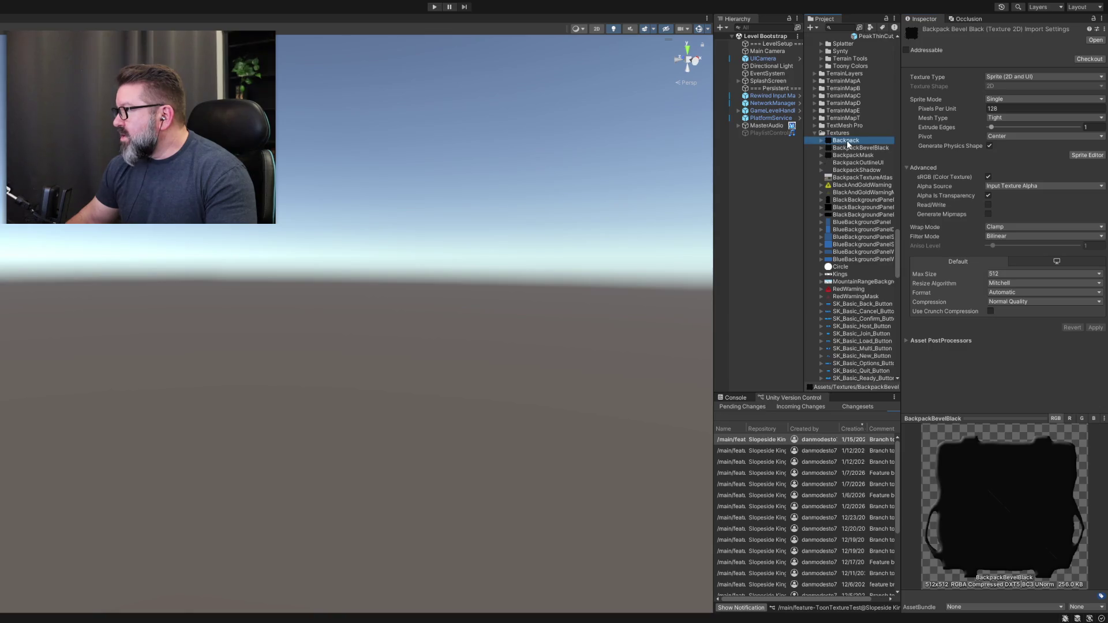
click(852, 149)
Apply the 512 Max Size to BackpackMask and compare it with BackpackBevelBlack and Backpack.
click(854, 156)
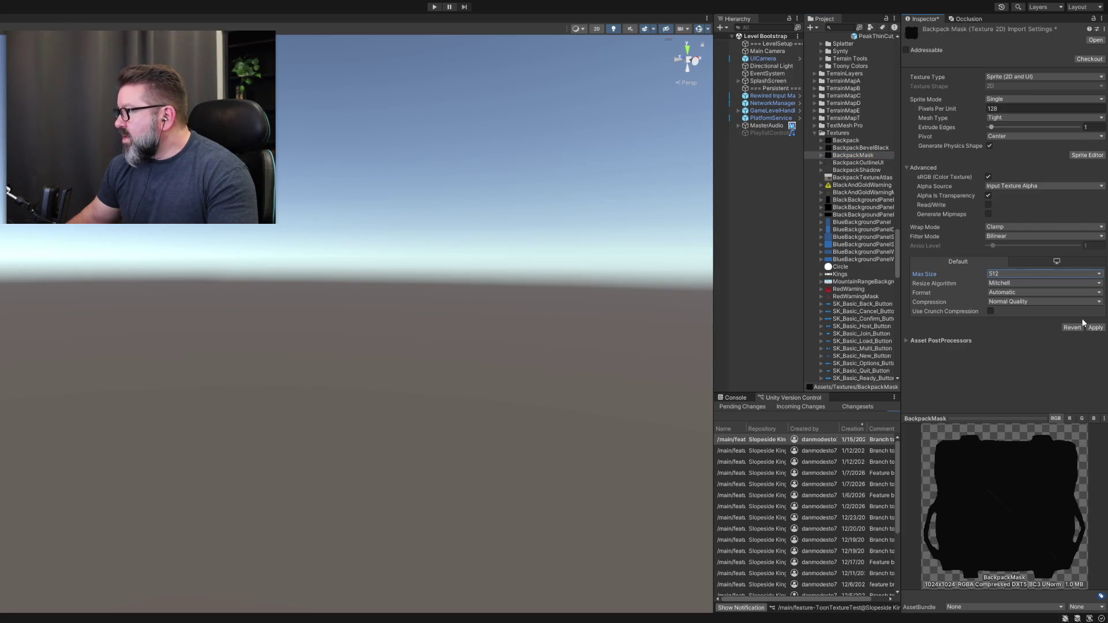
click(1094, 328)
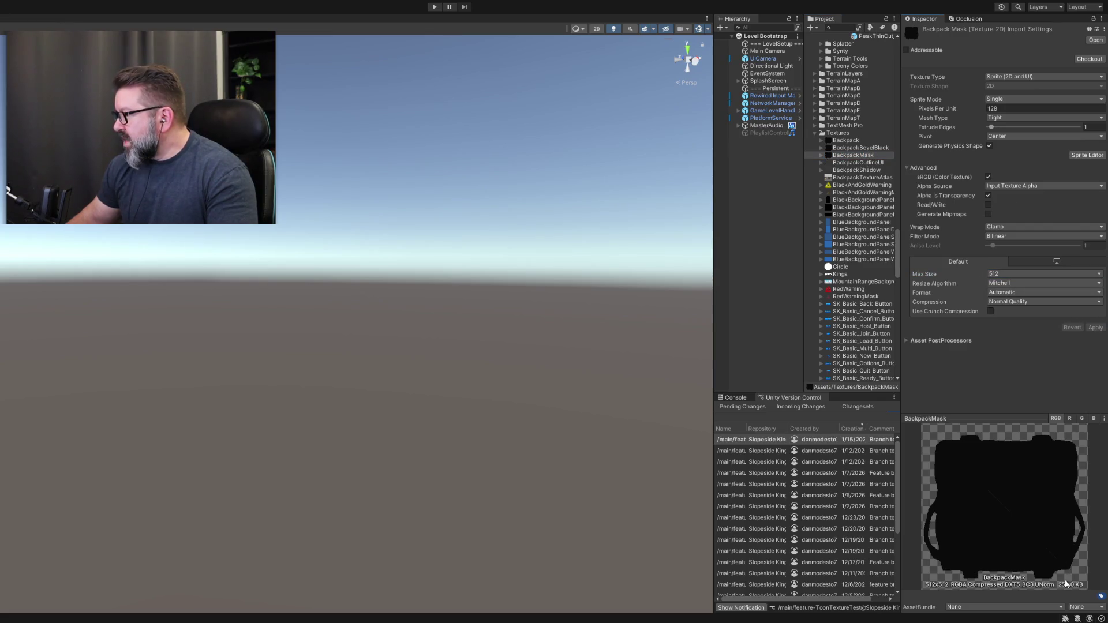
click(856, 151)
click(855, 156)
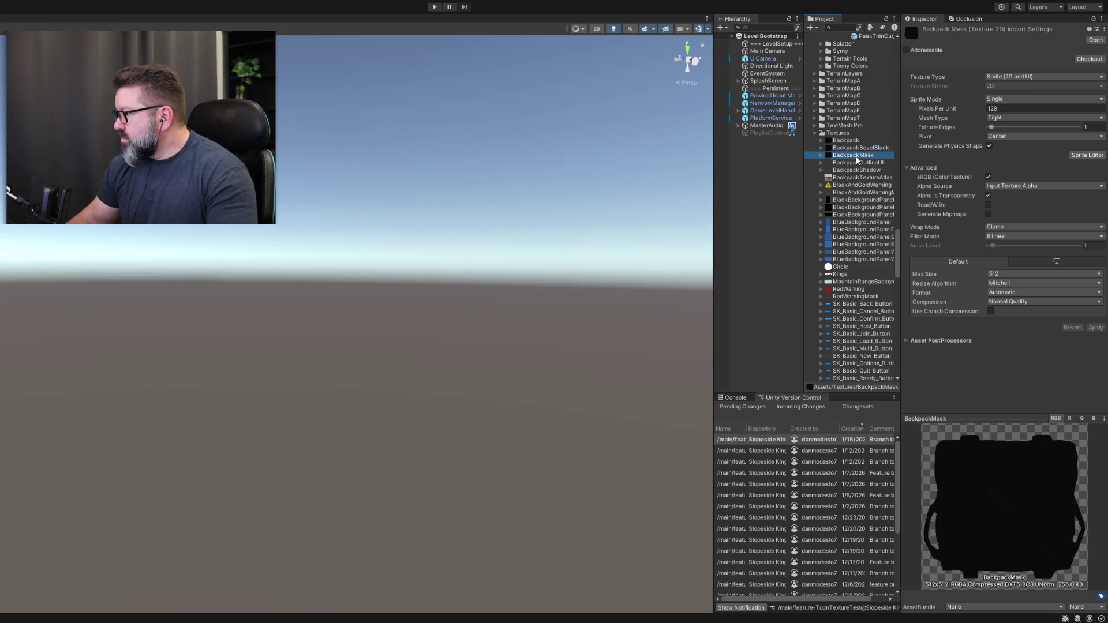
click(851, 143)
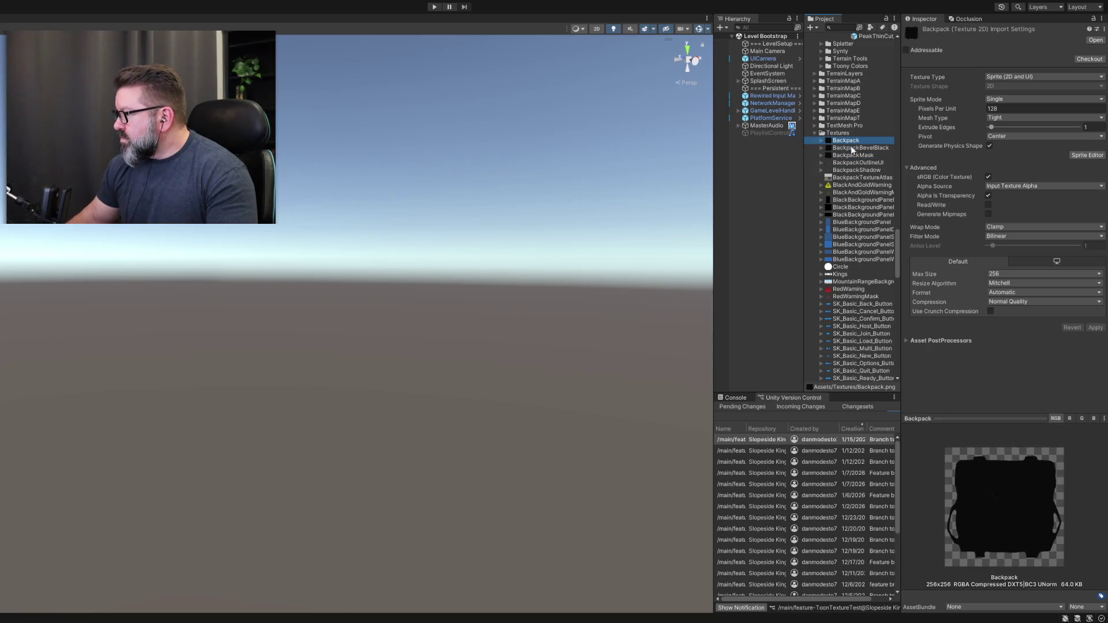
click(867, 162)
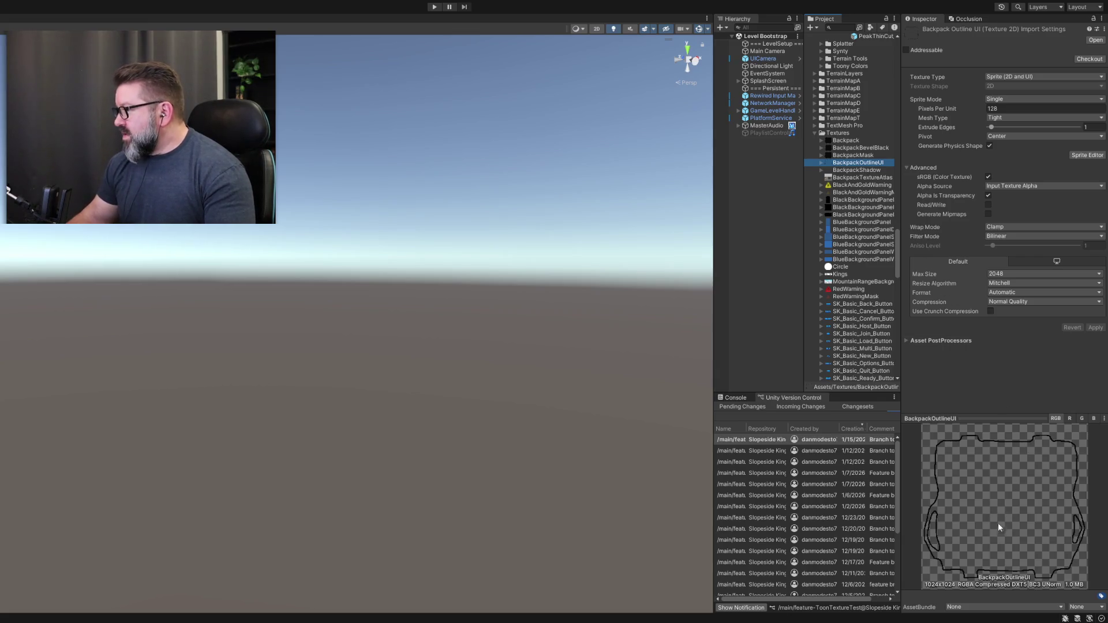
Review the import settings of BackpackMask and Backpack.
click(857, 155)
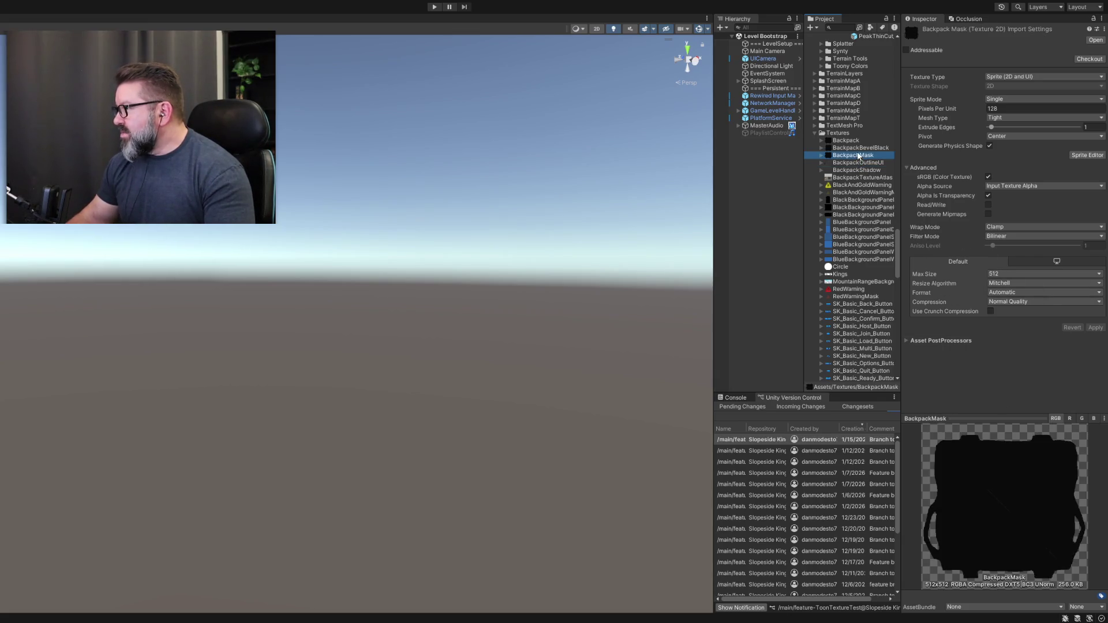
click(858, 149)
click(849, 141)
click(850, 155)
Apply a 512 Max Size to BackpackOutlineUI and BackpackShadow.
click(851, 163)
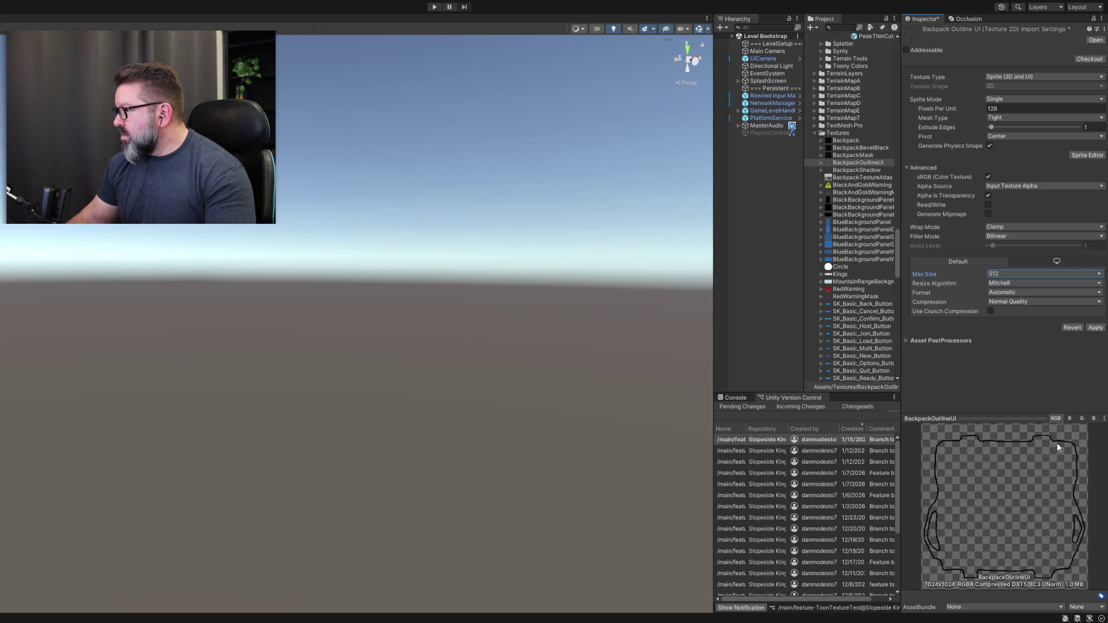
click(1096, 328)
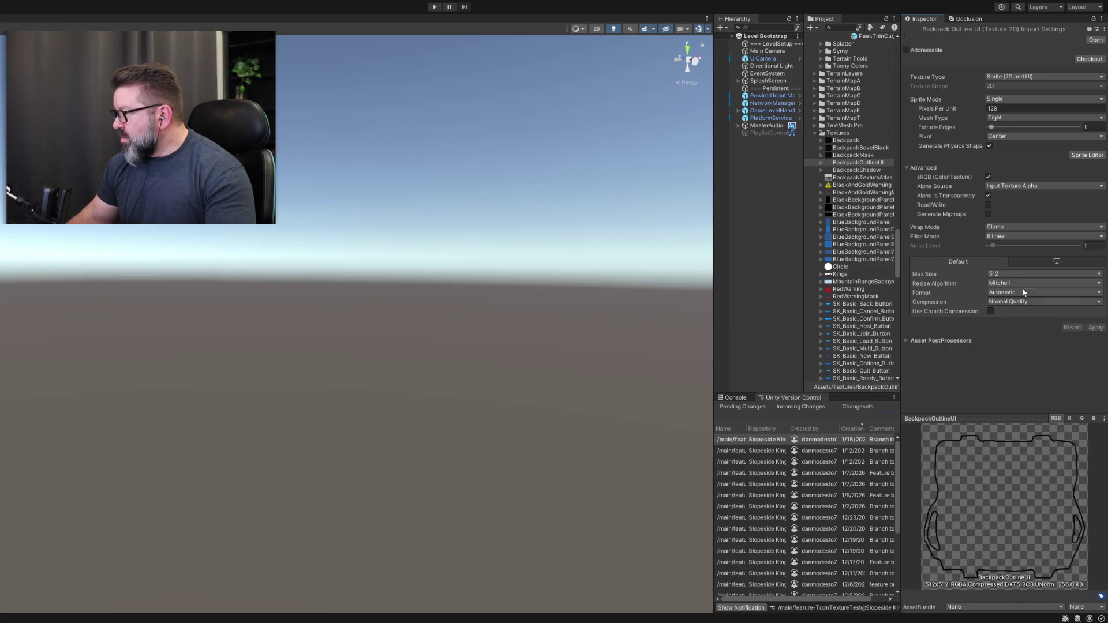
click(860, 170)
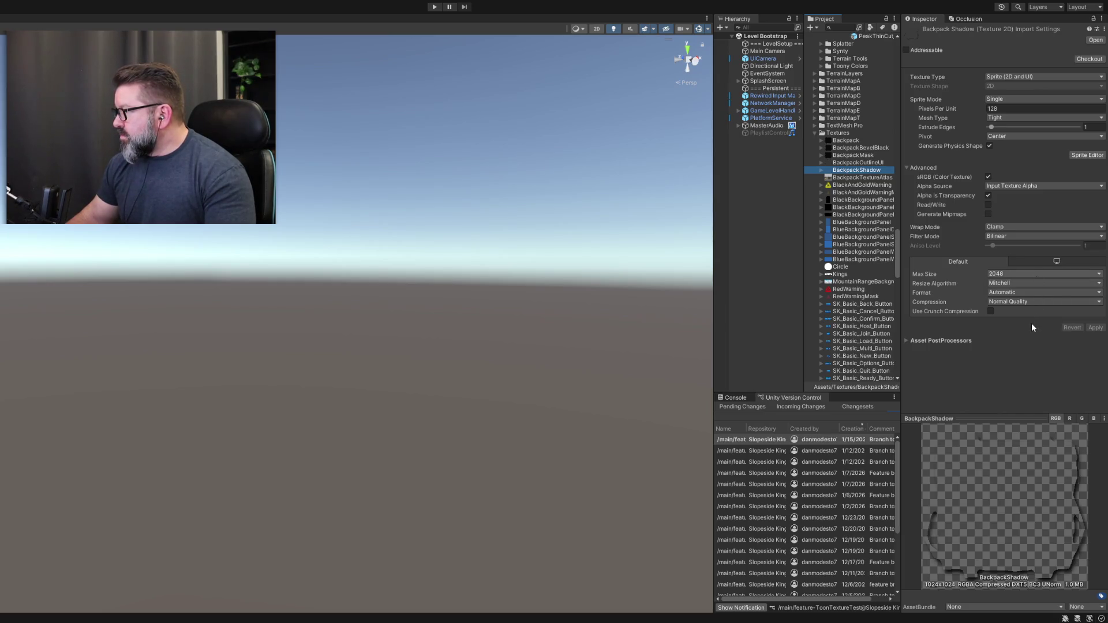
click(1095, 327)
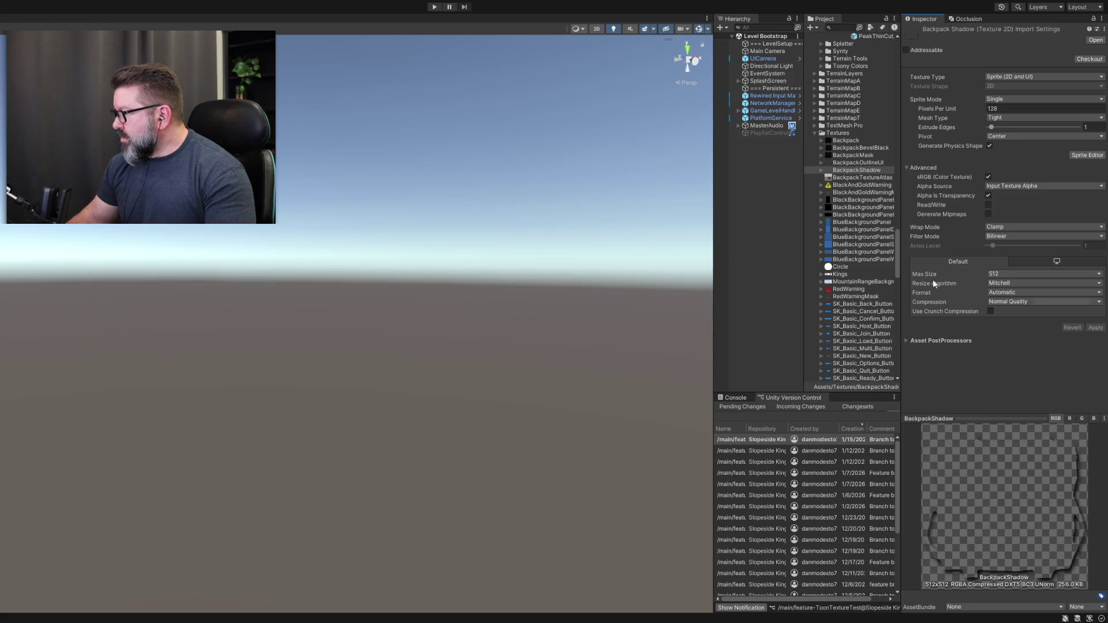
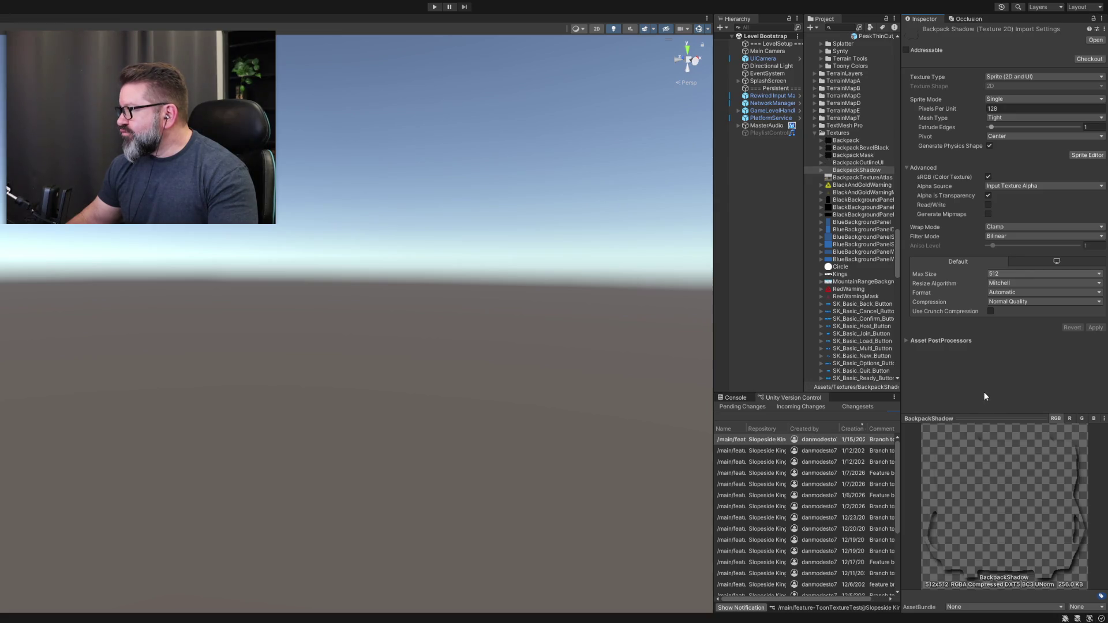
Select BackpackTextureAtlas to view its 8192 max-size import settings and widen the side panels.
click(853, 179)
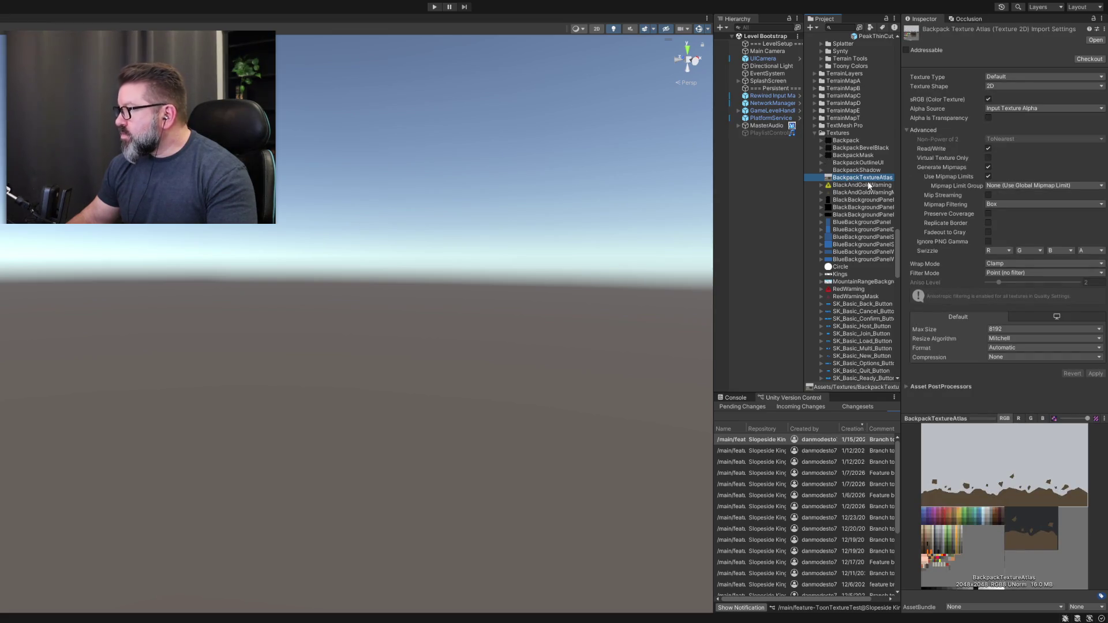
click(911, 332)
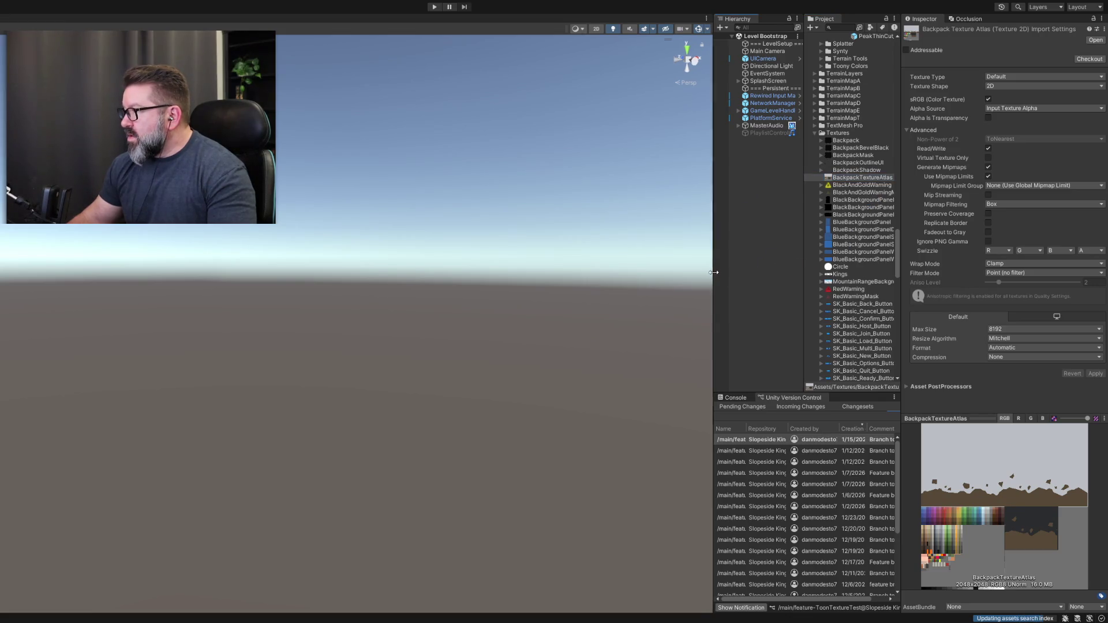
drag(713, 273, 588, 269)
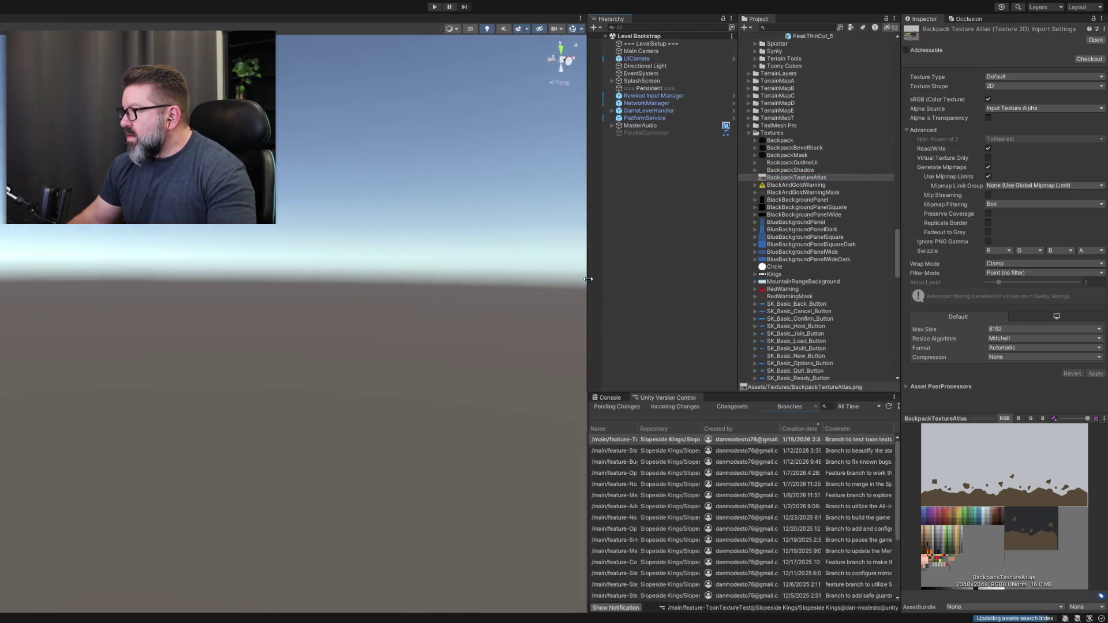
Collapse Sounds, expand Materials and select the TCP2_Backpack material to view its Toony Colors Pro 2 settings.
click(796, 176)
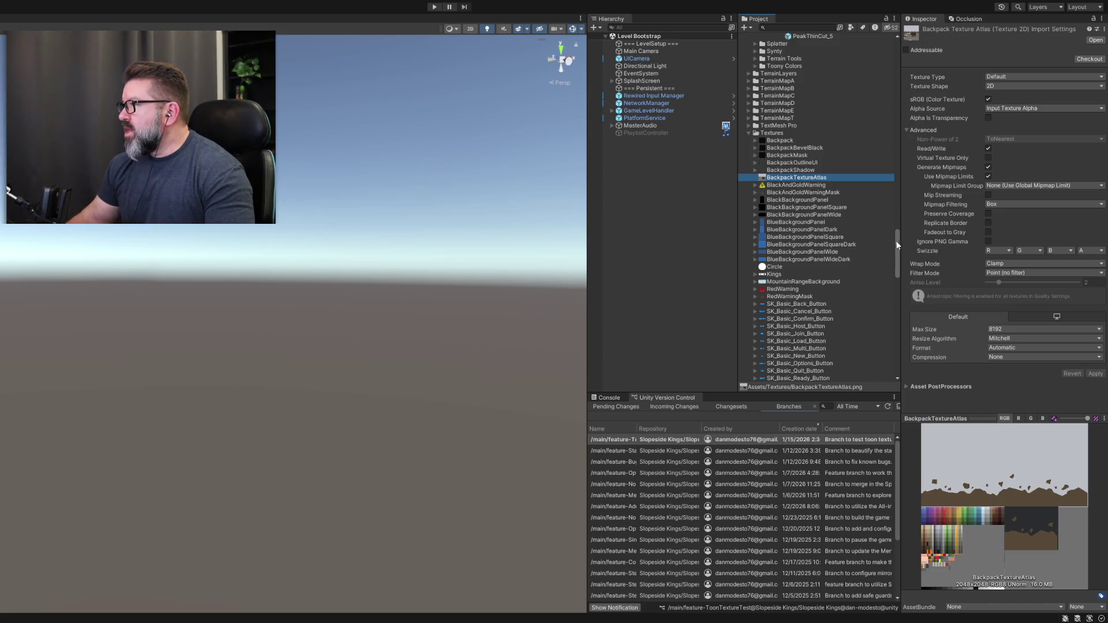
mouse_move(898, 241)
mouse_down()
mouse_move(909, 189)
mouse_move(906, 38)
mouse_move(898, 95)
mouse_up()
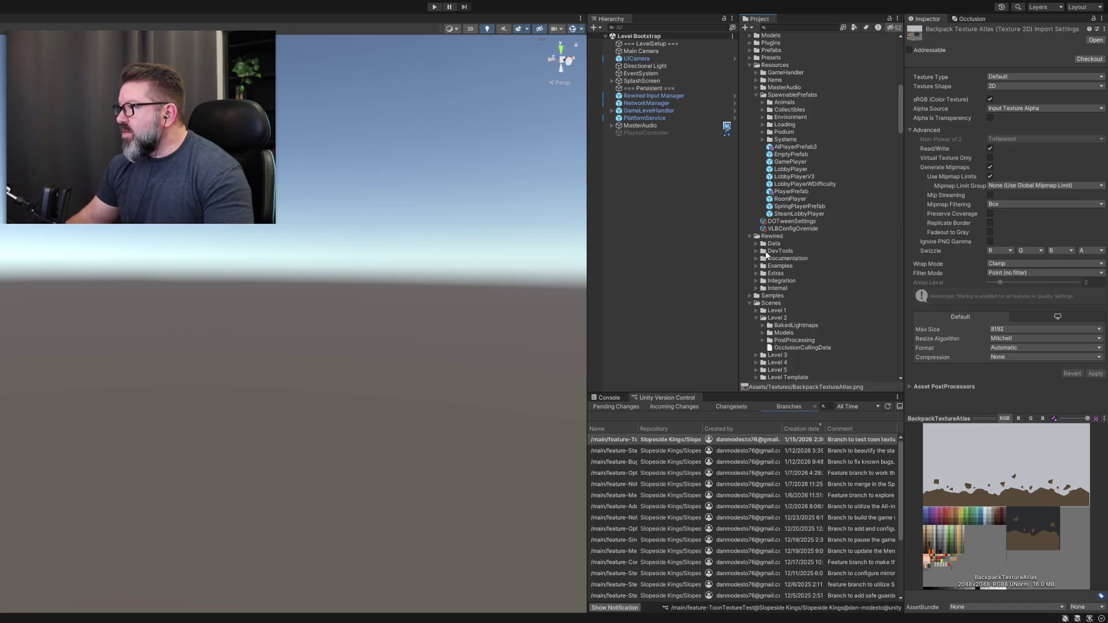
scroll(785, 254, up, 15)
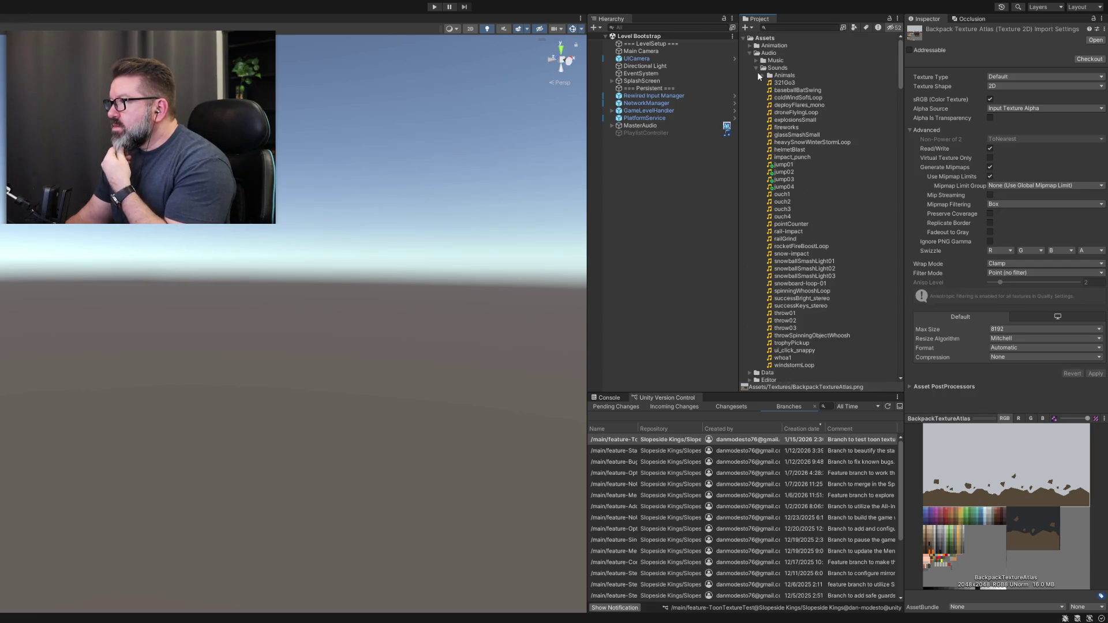
click(757, 68)
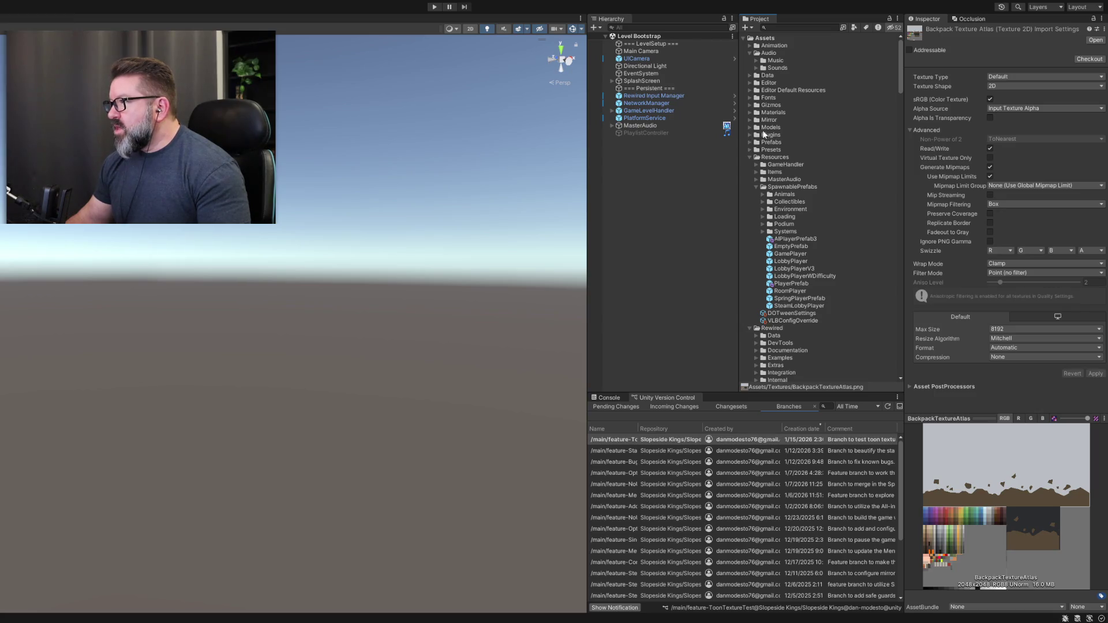
click(750, 113)
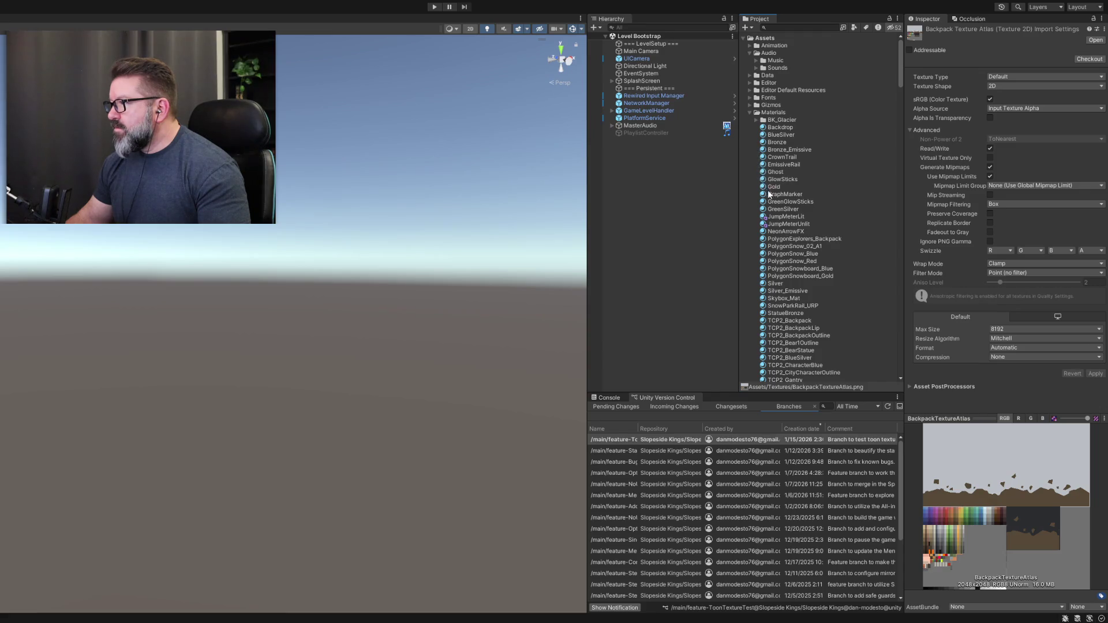
scroll(784, 217, down, 5)
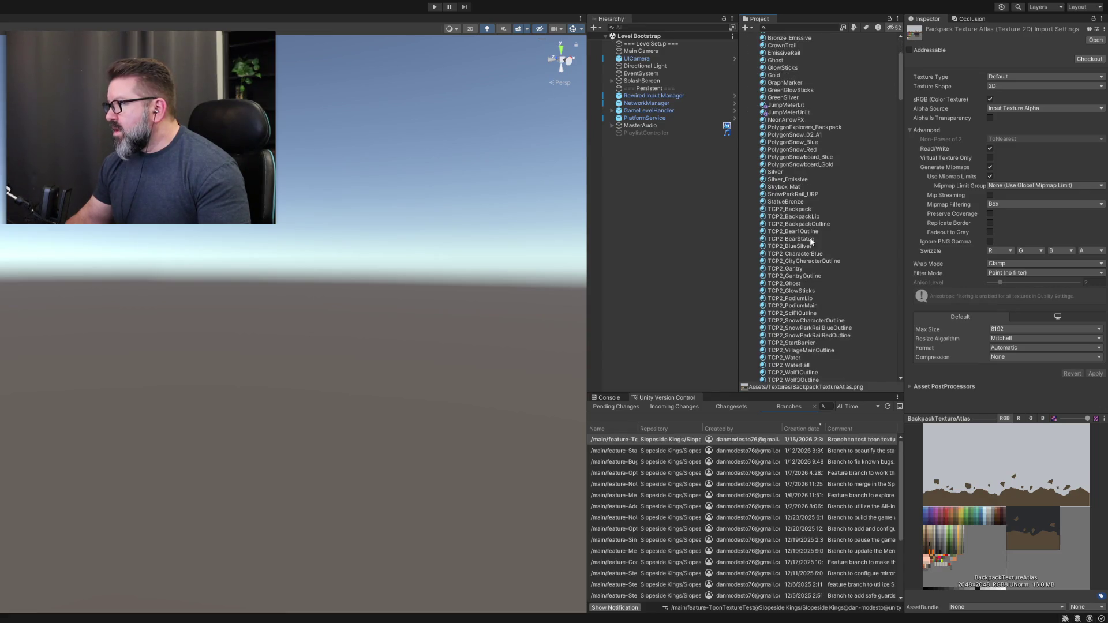
click(804, 209)
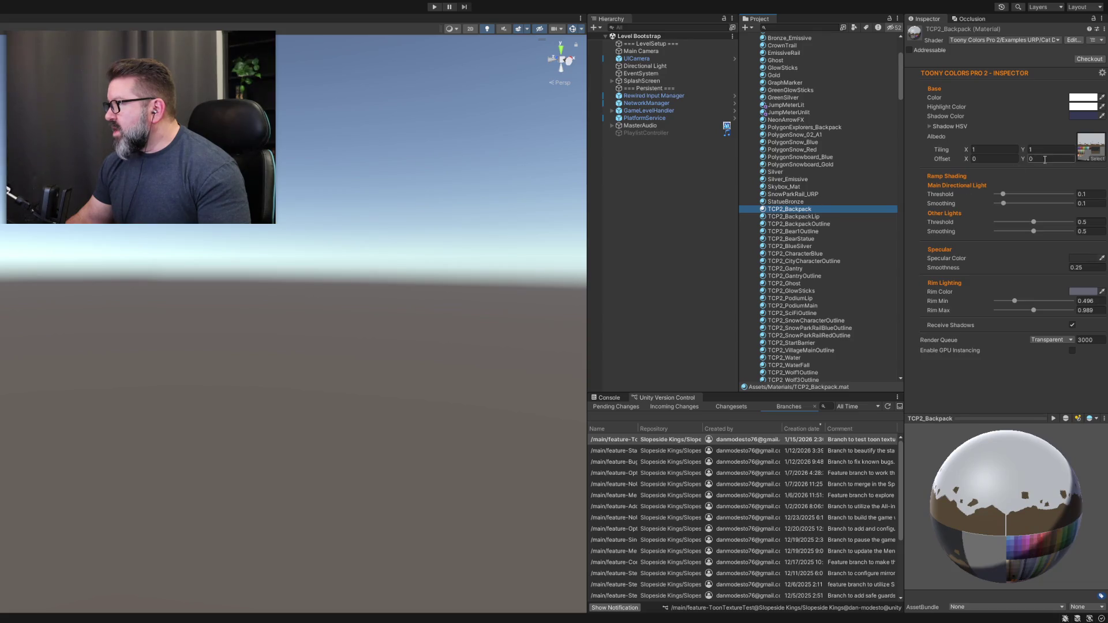
Ping TCP2_Backpack's albedo texture, then select BackpackTextureAtlas to view its import settings.
click(1092, 151)
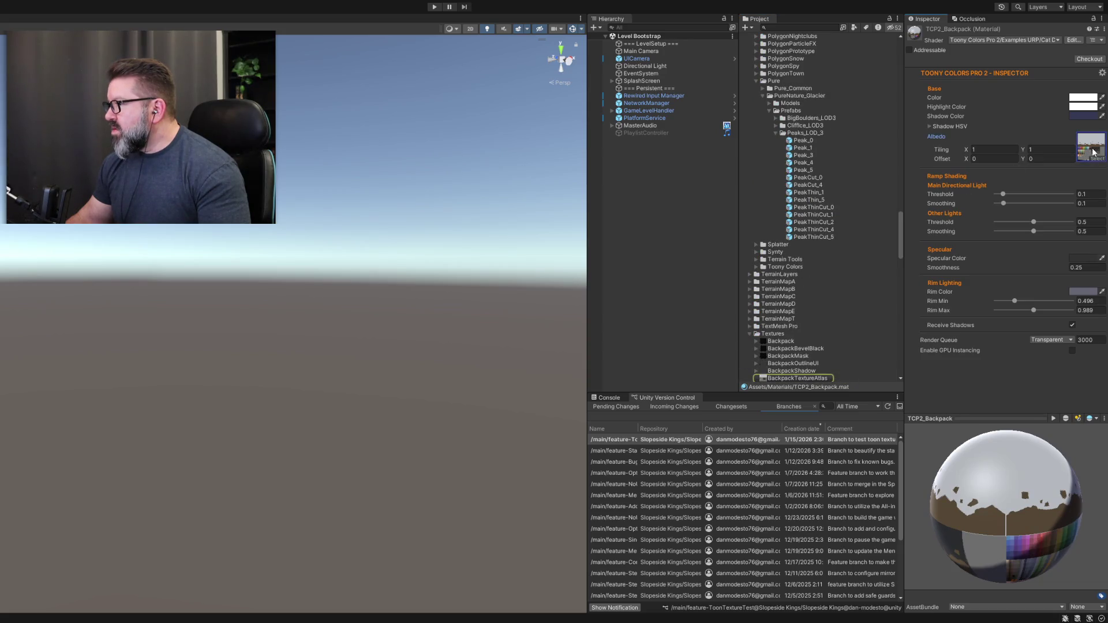
scroll(831, 237, down, 3)
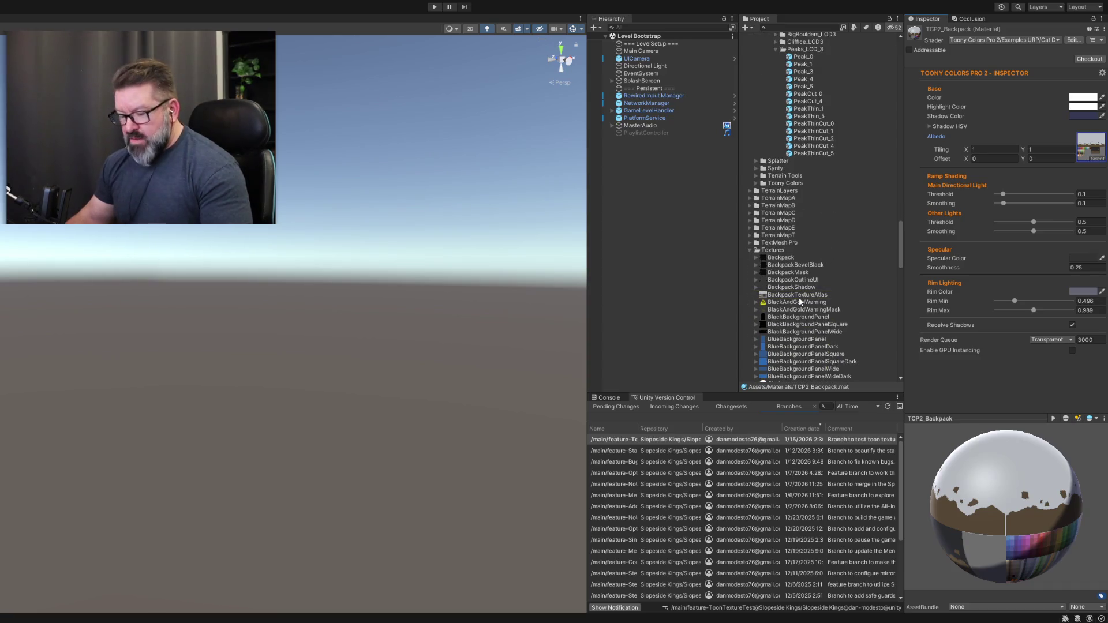
click(1096, 151)
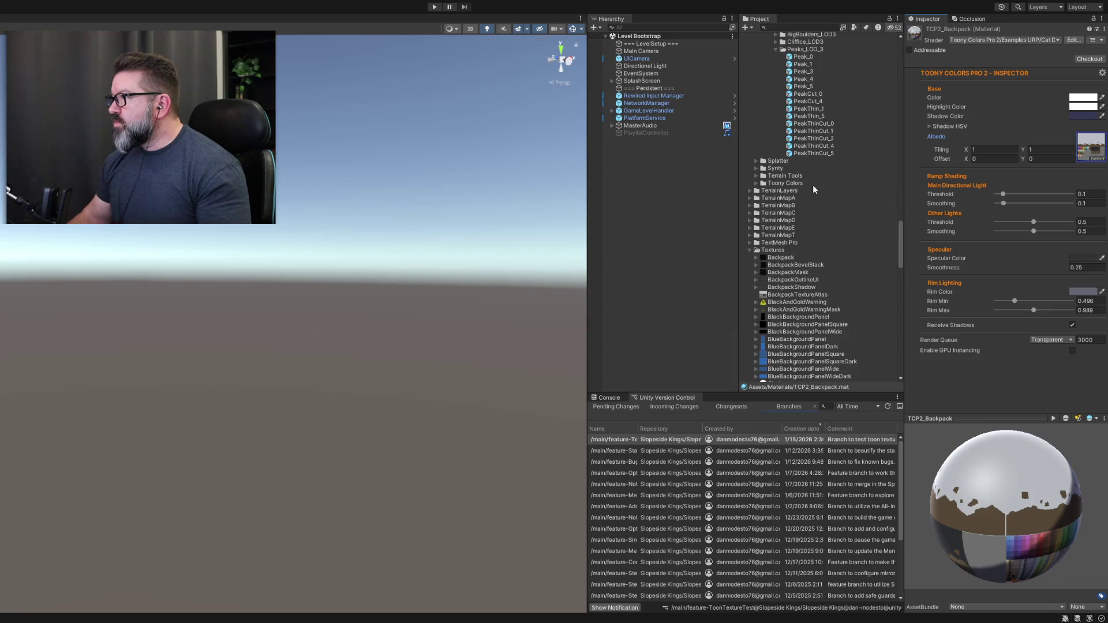
scroll(866, 230, up, 4)
scroll(867, 235, down, 7)
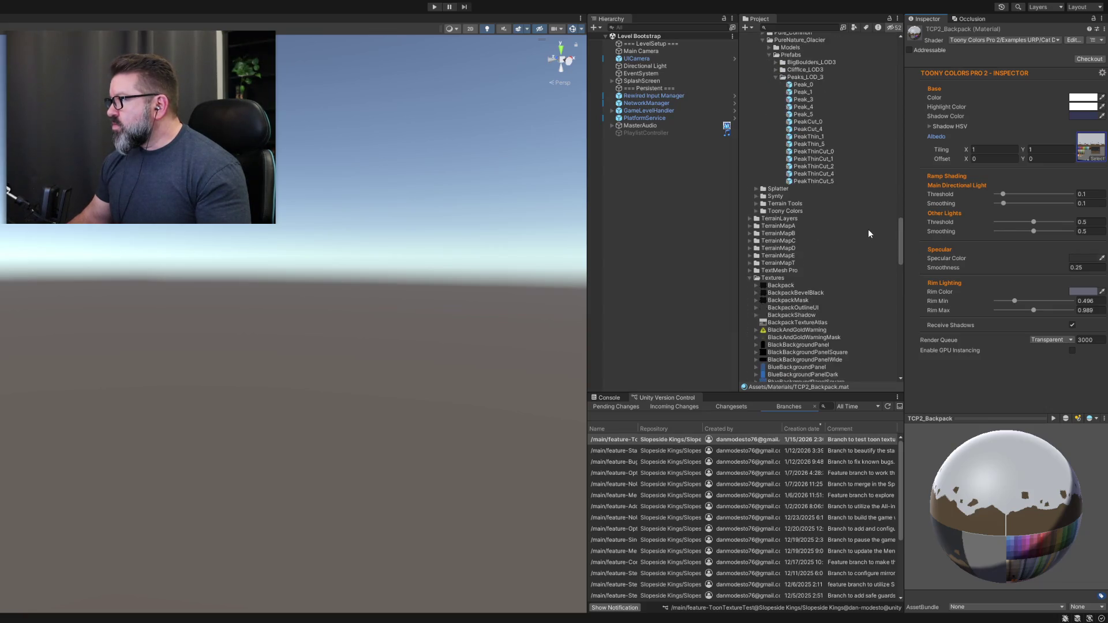
click(810, 185)
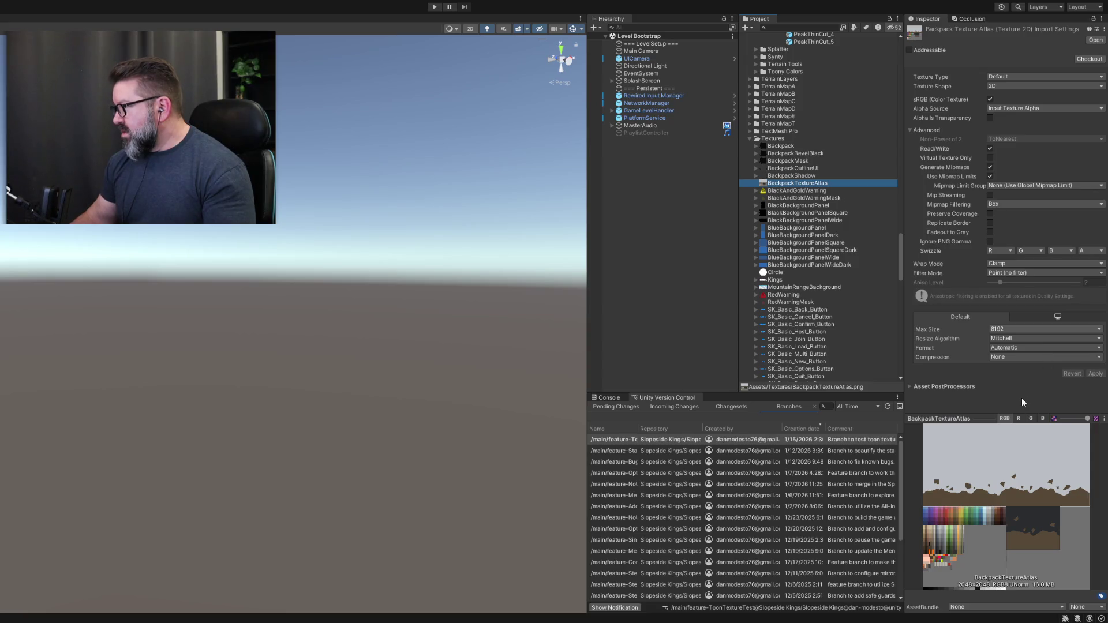
Set BackpackTextureAtlas's Max Size to 512 and apply, shrinking it to 512x512 at 1.0 MB.
click(1095, 374)
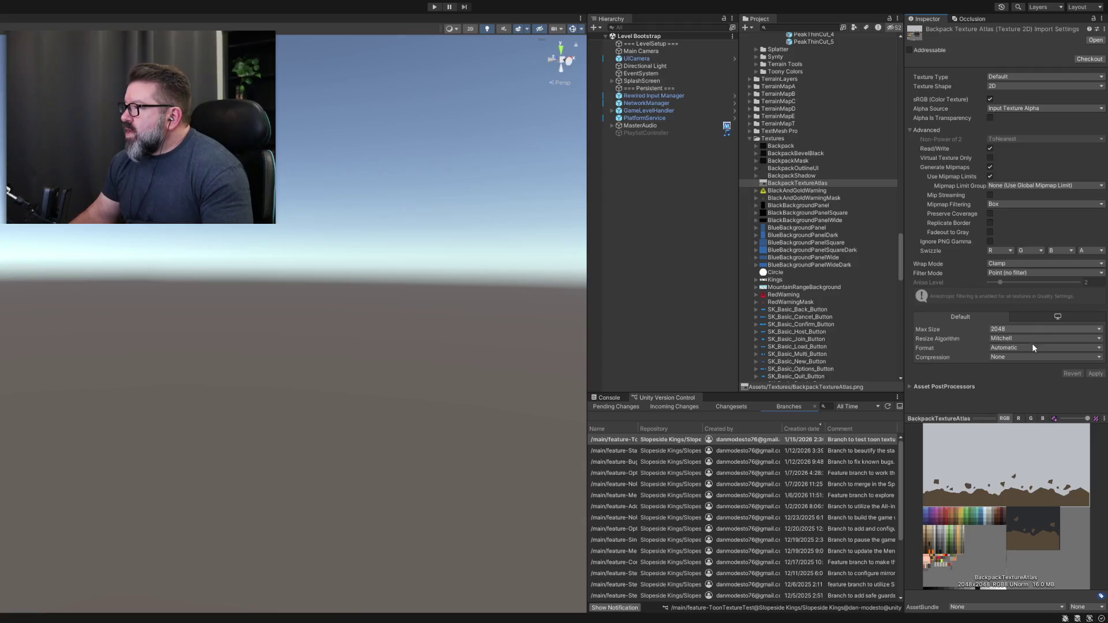
key(ctrl+z)
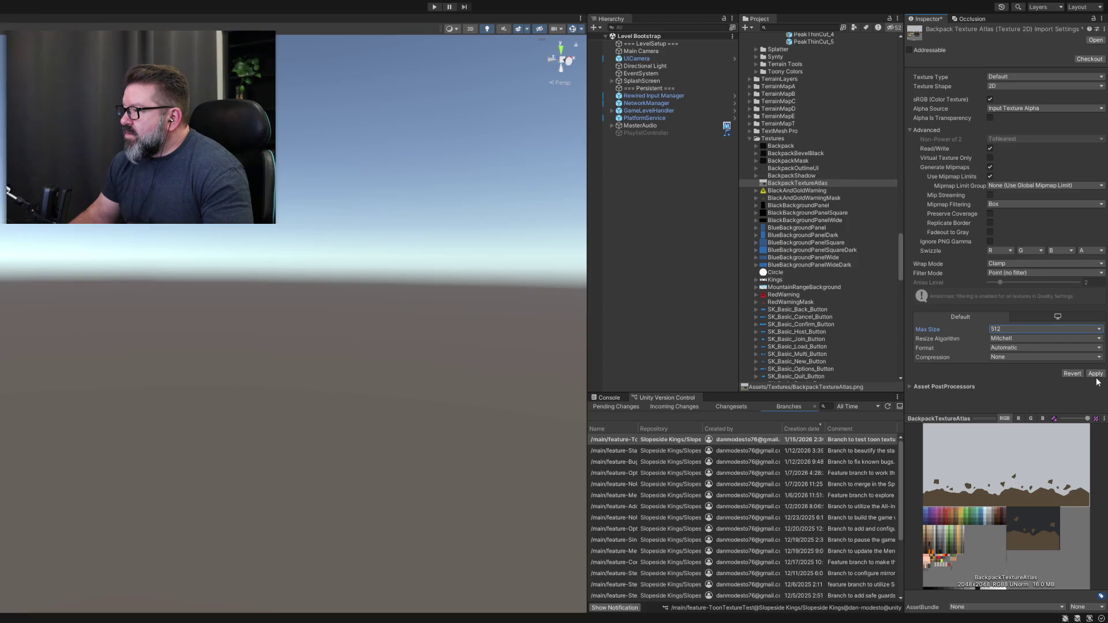
click(1094, 375)
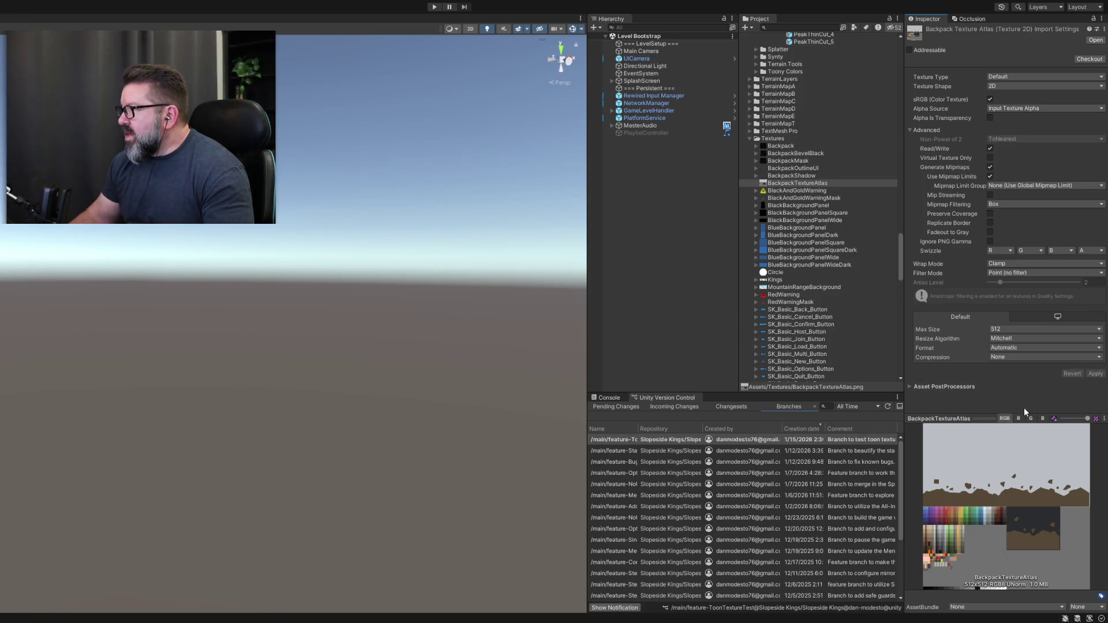
scroll(831, 168, up, 10)
scroll(832, 165, up, 15)
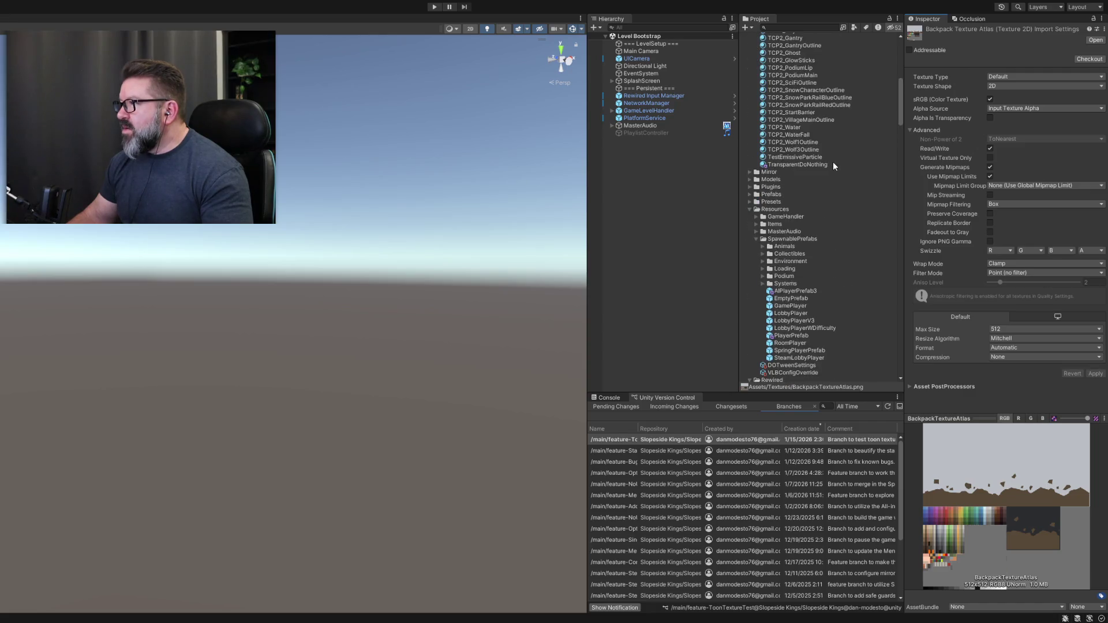
Review the TCP2_BackpackLip, TCP2_Backpack and TCP2_BackpackOutline materials.
scroll(857, 178, up, 12)
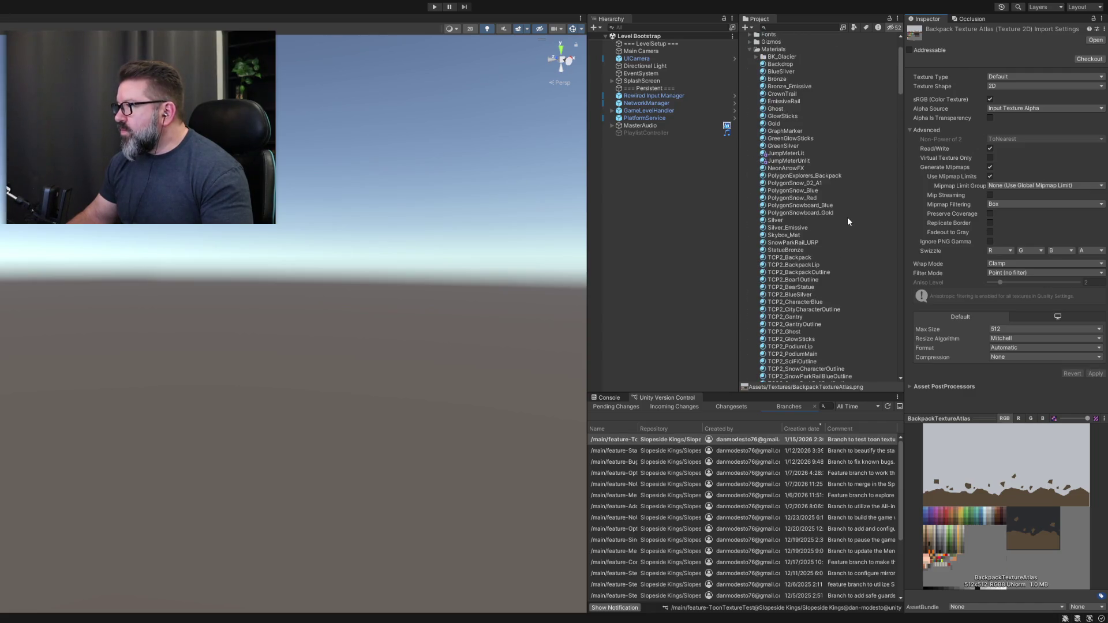
scroll(847, 217, down, 6)
click(795, 126)
click(797, 134)
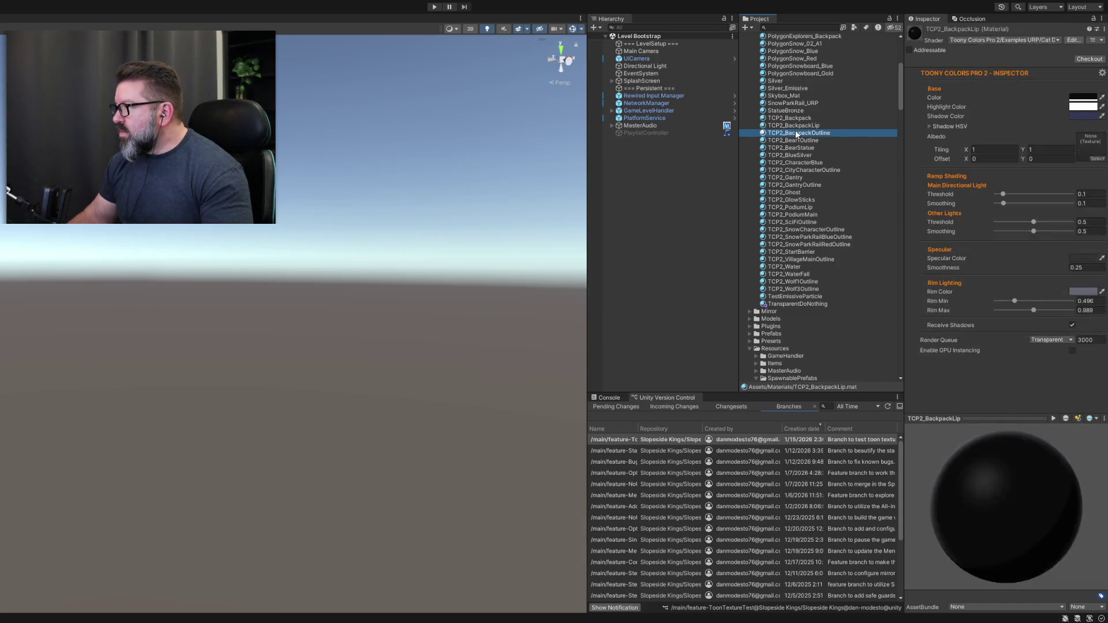
click(798, 119)
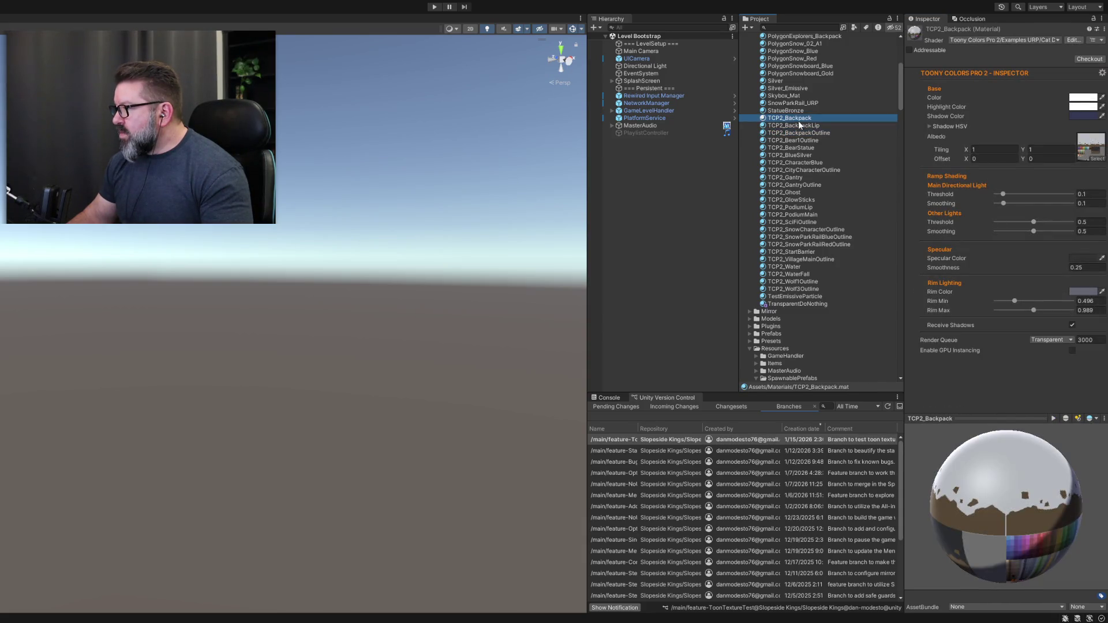
click(805, 134)
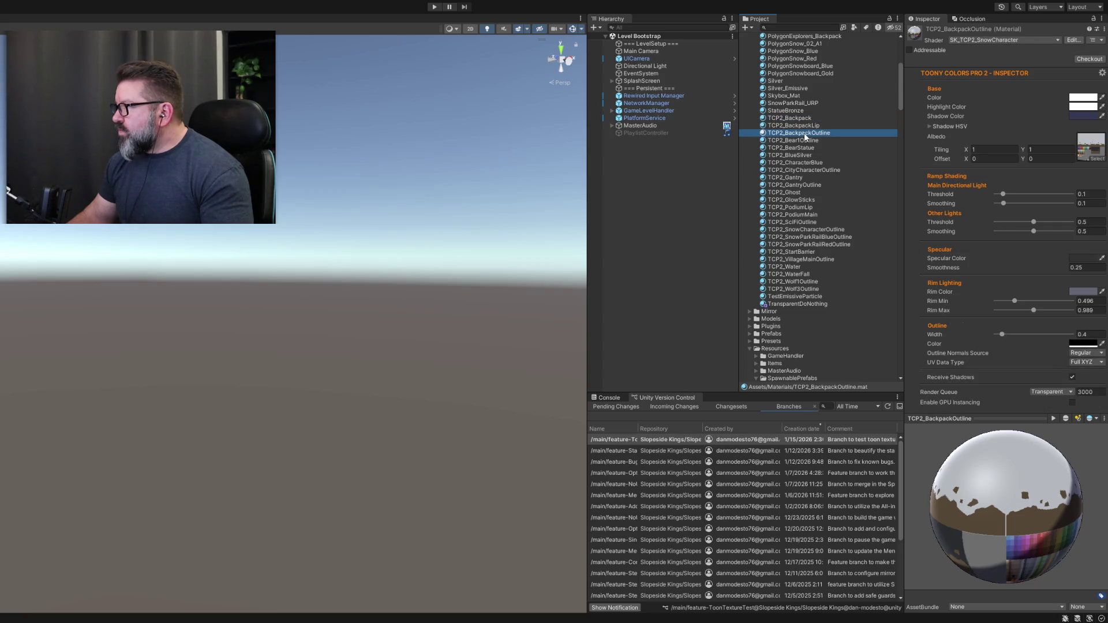
Collapse the Materials folder and open the Level 1 scene.
scroll(777, 193, up, 8)
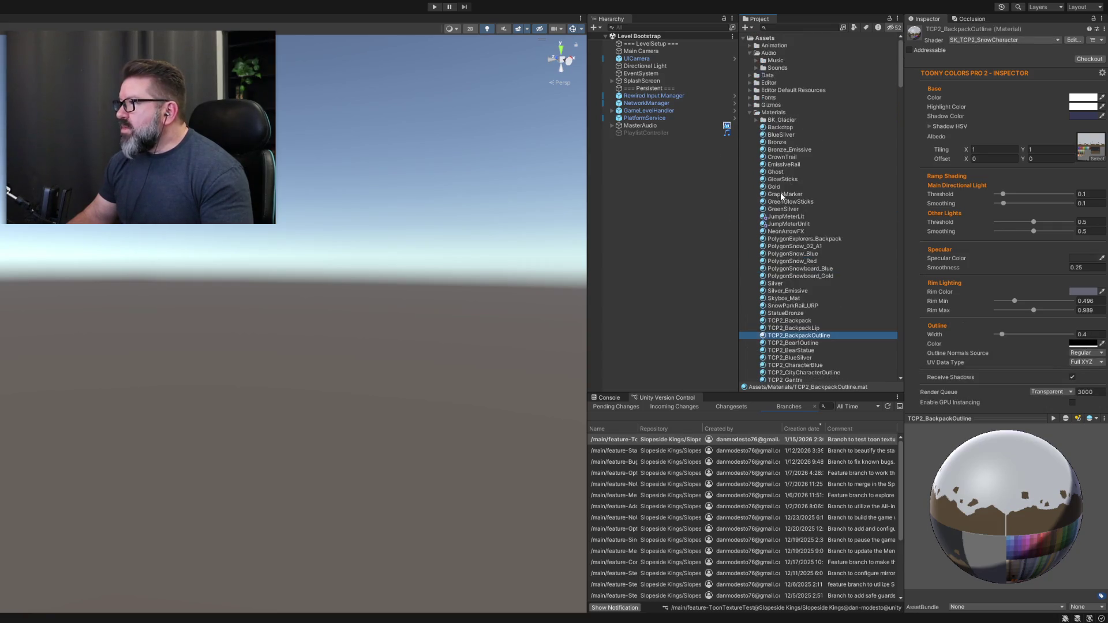
click(749, 112)
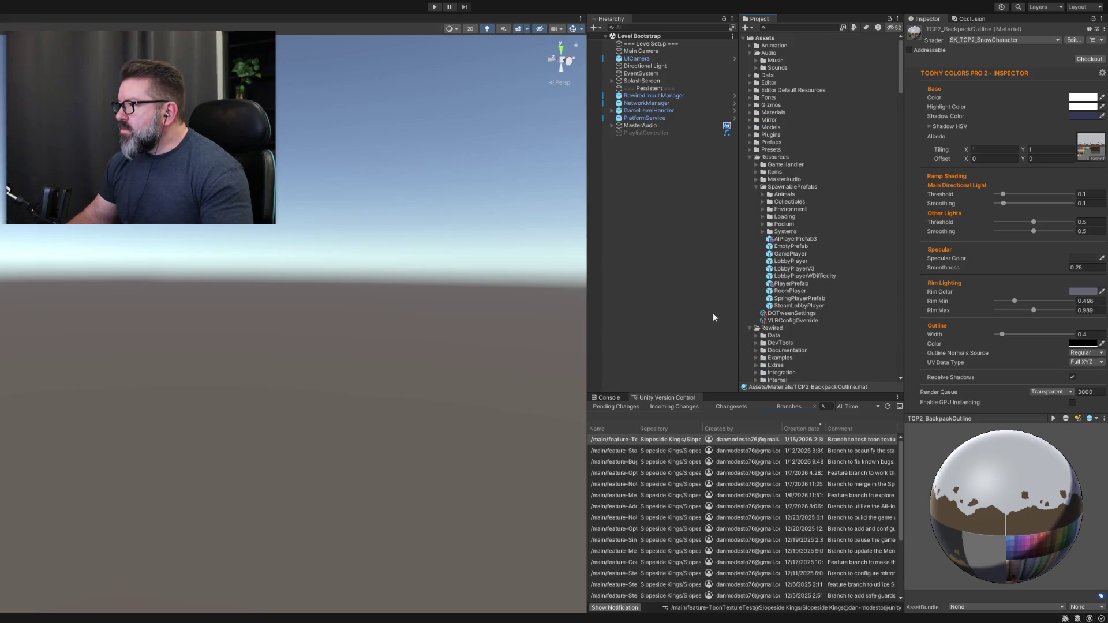
scroll(774, 279, down, 7)
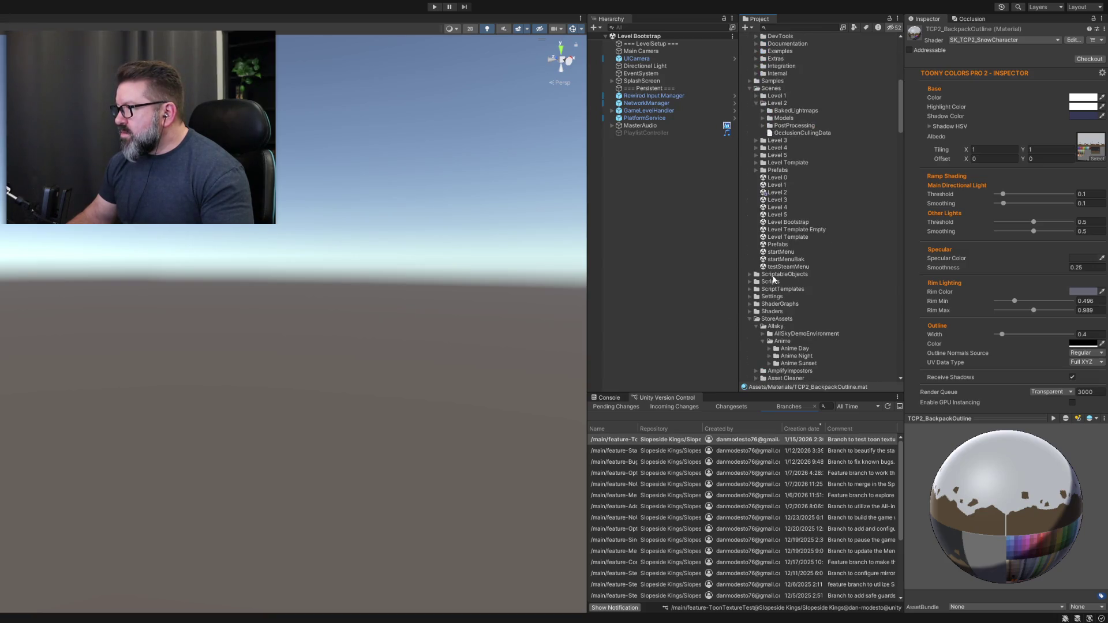
click(774, 185)
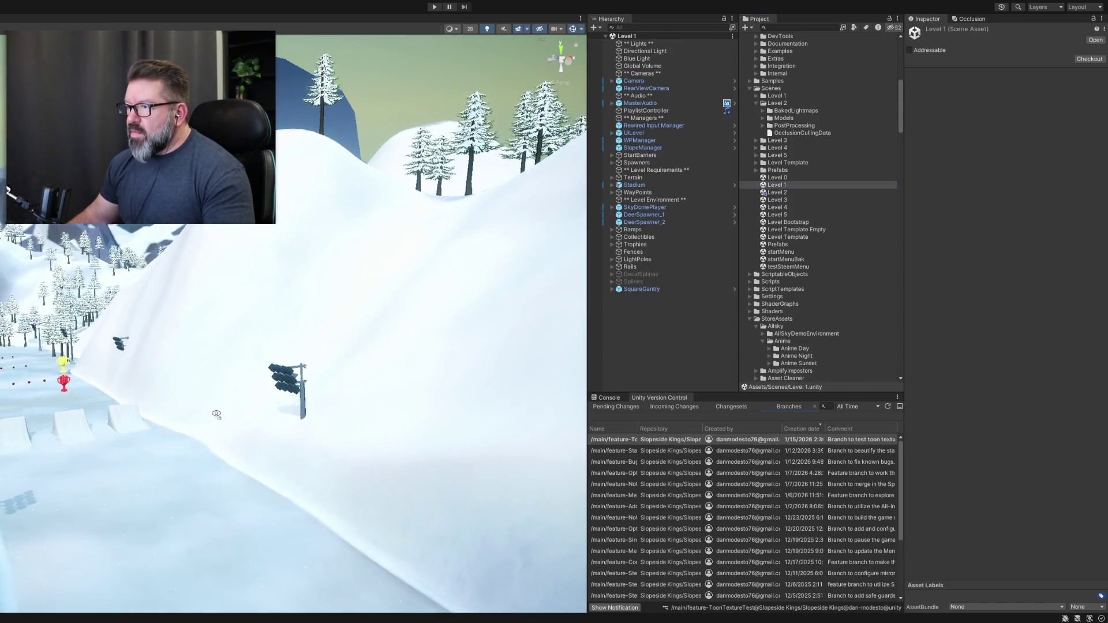
Orbit and zoom the Scene view onto the yellow backpacks, then reselect BackpackTextureAtlas.
mouse_move(366, 383)
mouse_down()
mouse_move(124, 435)
mouse_move(257, 445)
mouse_move(158, 434)
mouse_move(263, 427)
mouse_move(11, 448)
mouse_move(372, 418)
mouse_up()
scroll(371, 417, up, 5)
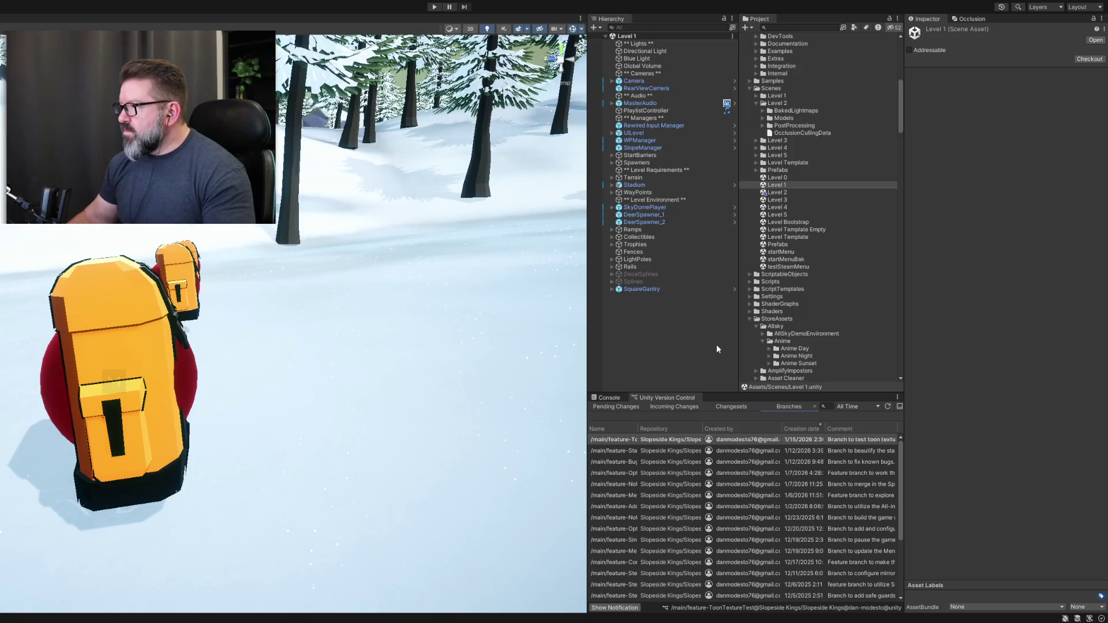
scroll(830, 345, down, 15)
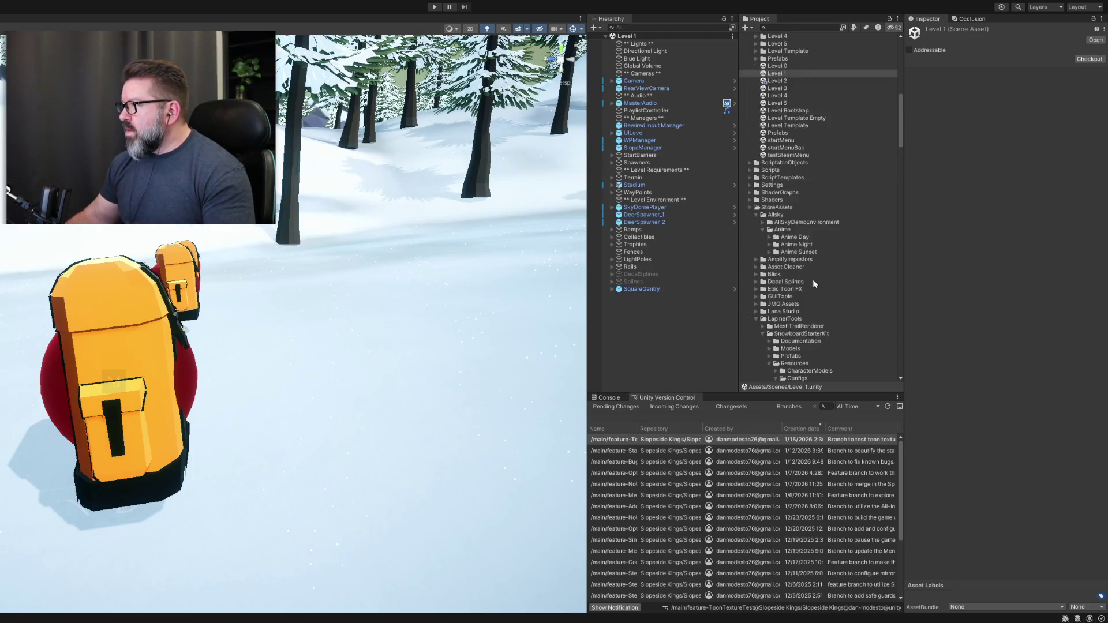
scroll(821, 293, down, 10)
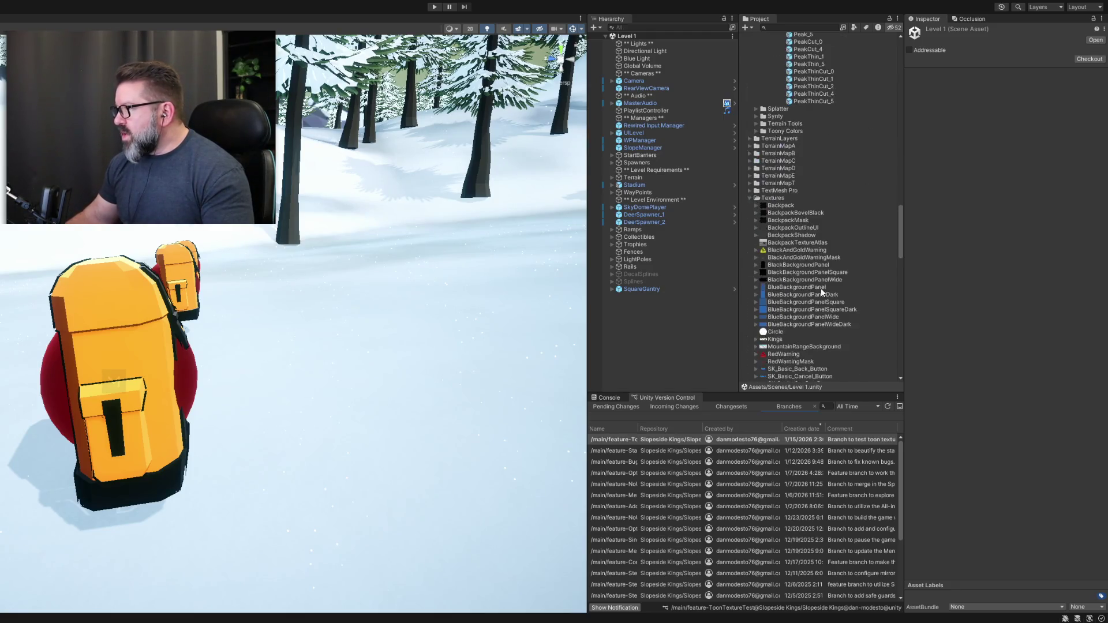
click(784, 105)
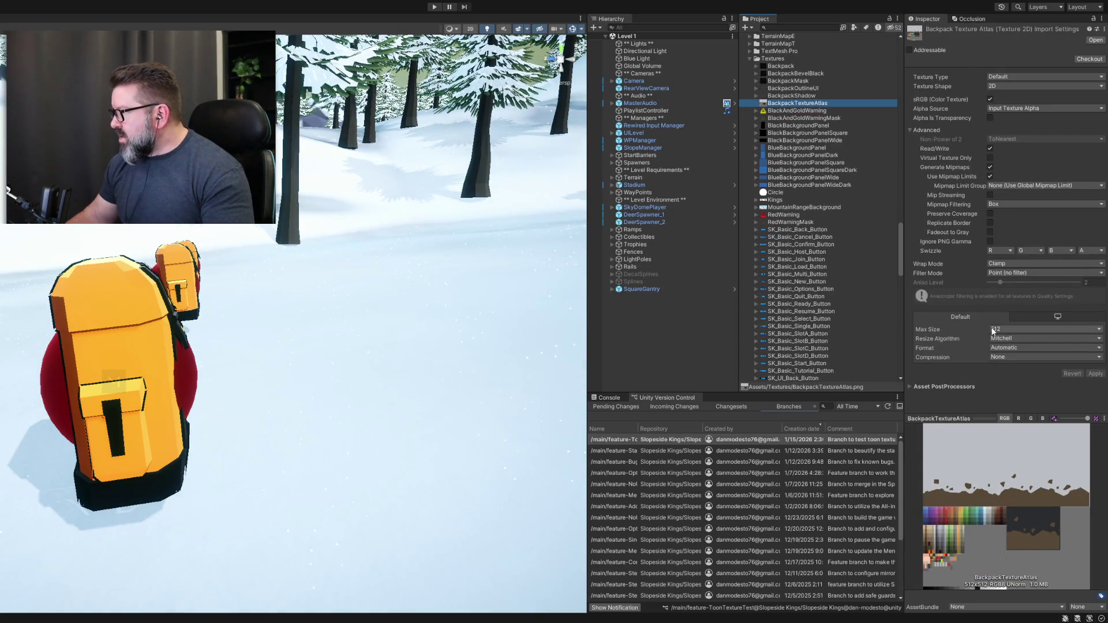
Cap BackpackTextureAtlas at Max Size 128 (64.0 KB), then select the BlackAndGoldWarning texture.
click(1020, 399)
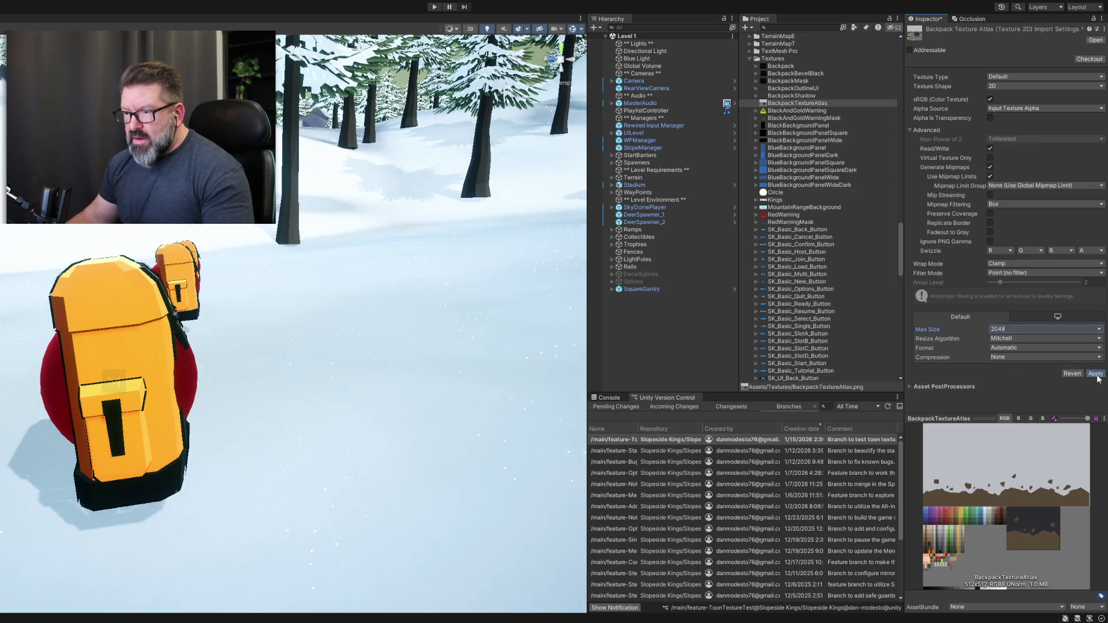
click(1095, 373)
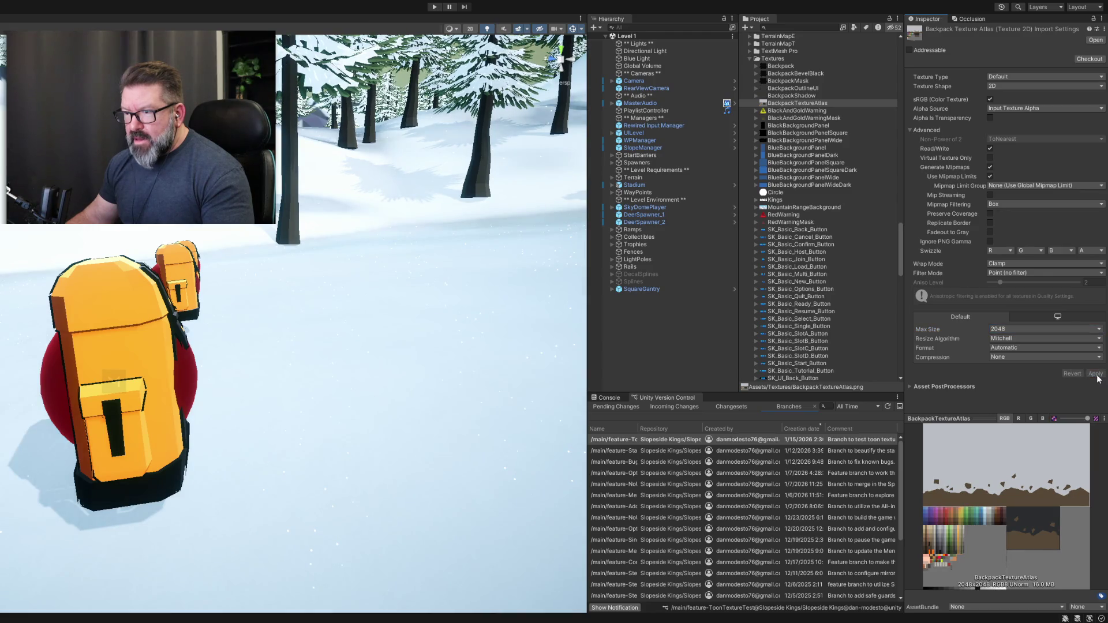
drag(359, 438, 206, 443)
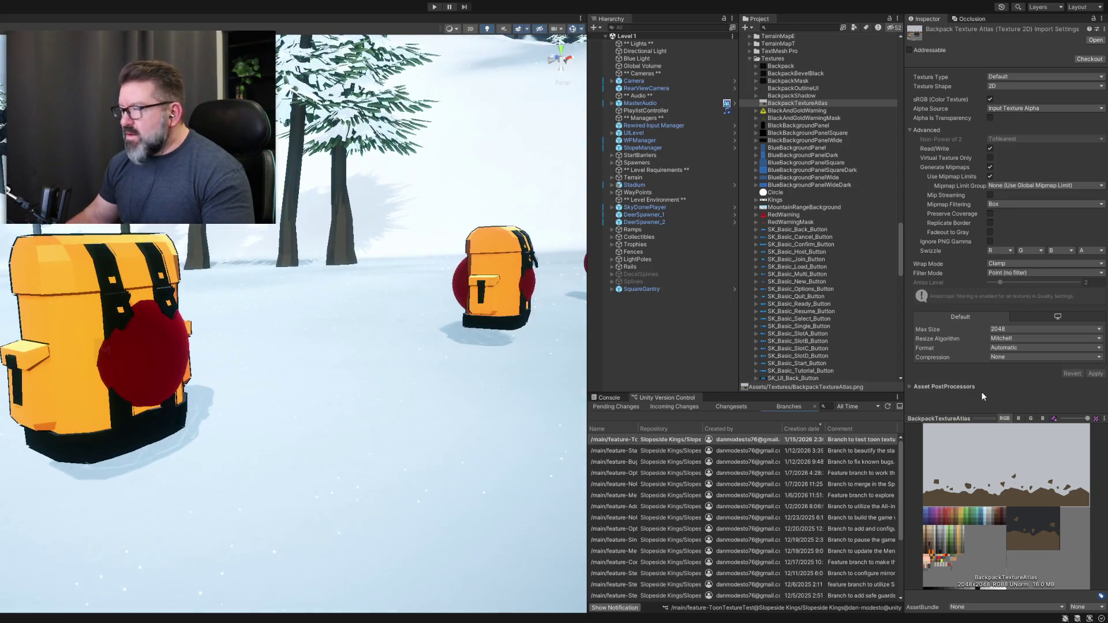
click(1018, 358)
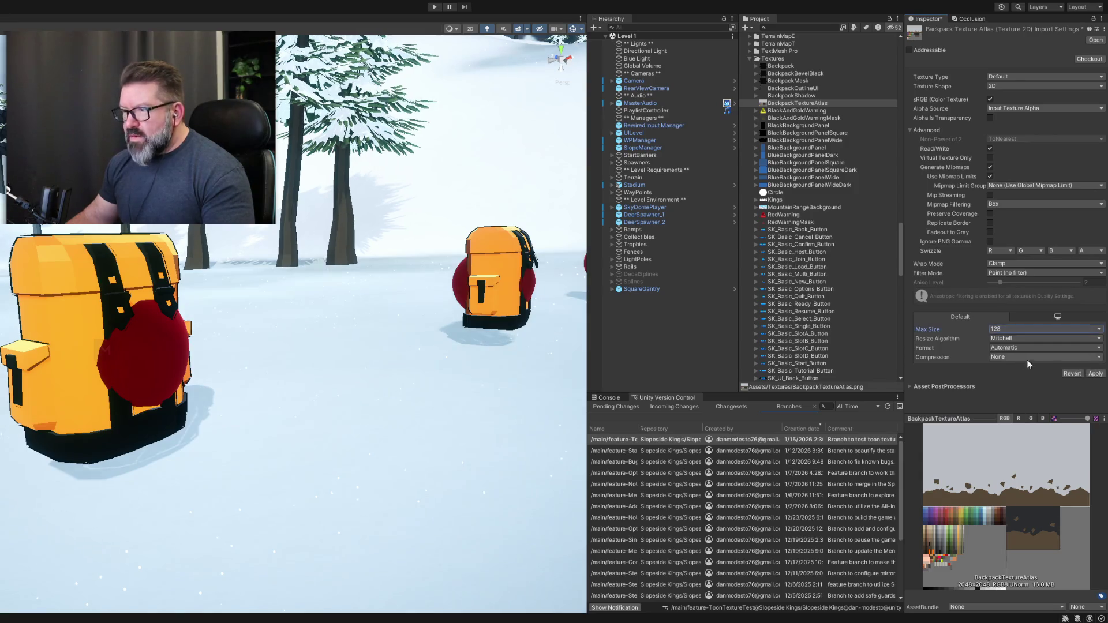
click(1095, 374)
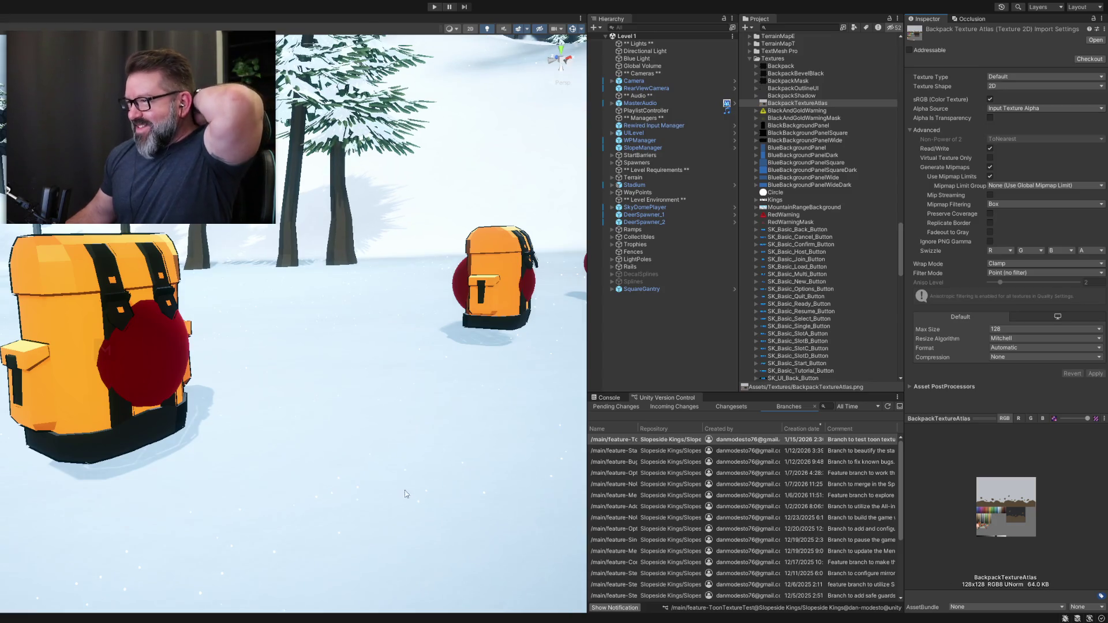
mouse_move(371, 465)
mouse_down()
mouse_move(415, 450)
mouse_move(258, 452)
mouse_up()
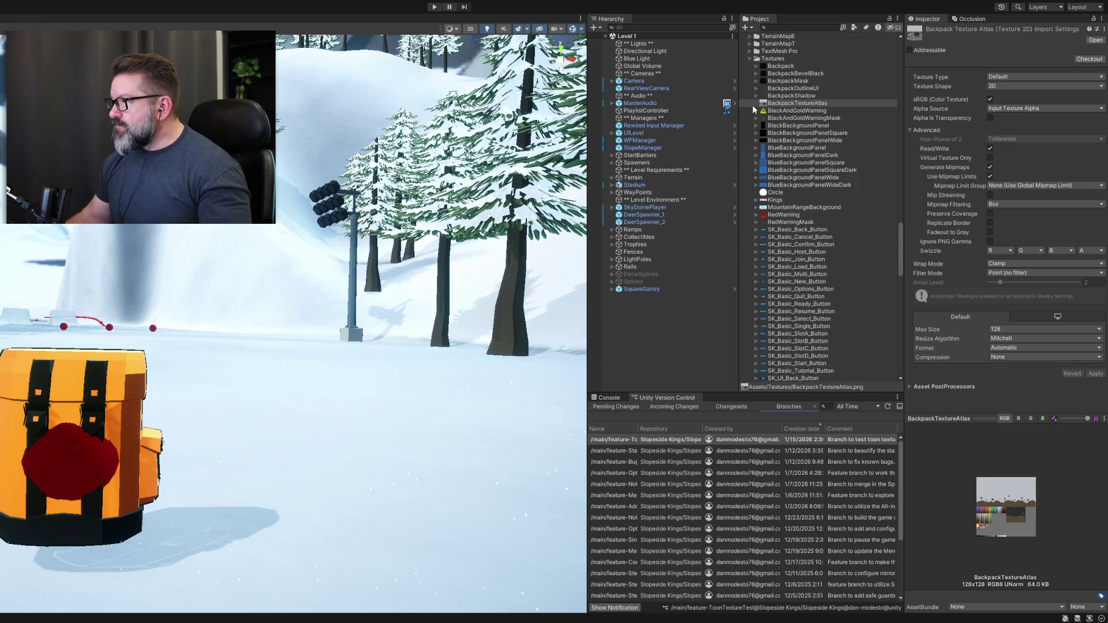
click(779, 111)
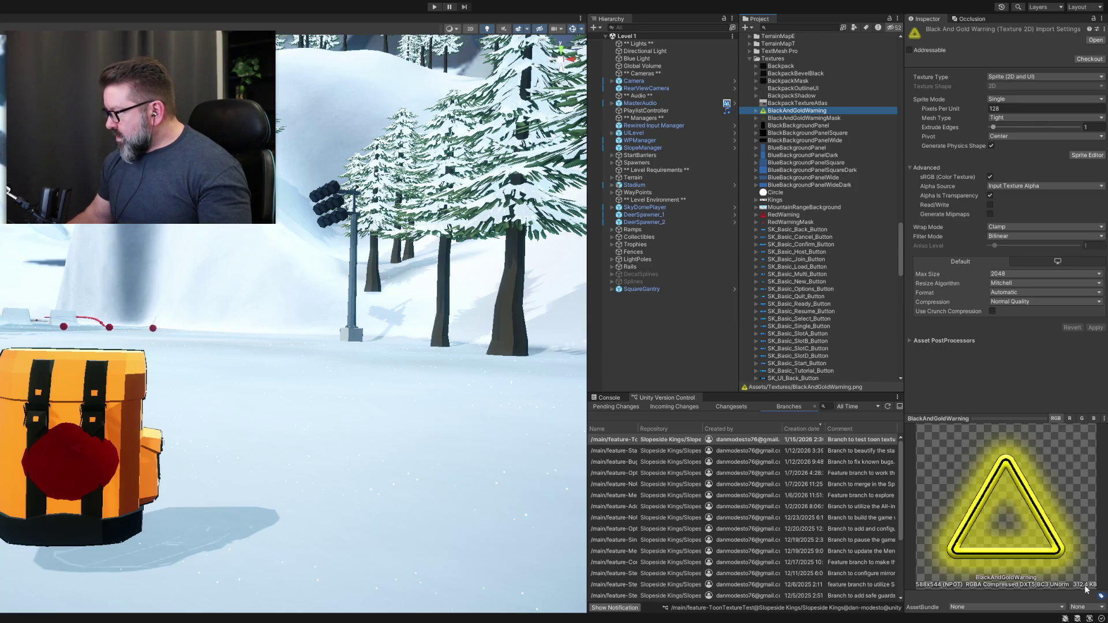
Set BlackBackgroundPanel's Max Size to 256 and apply.
click(800, 118)
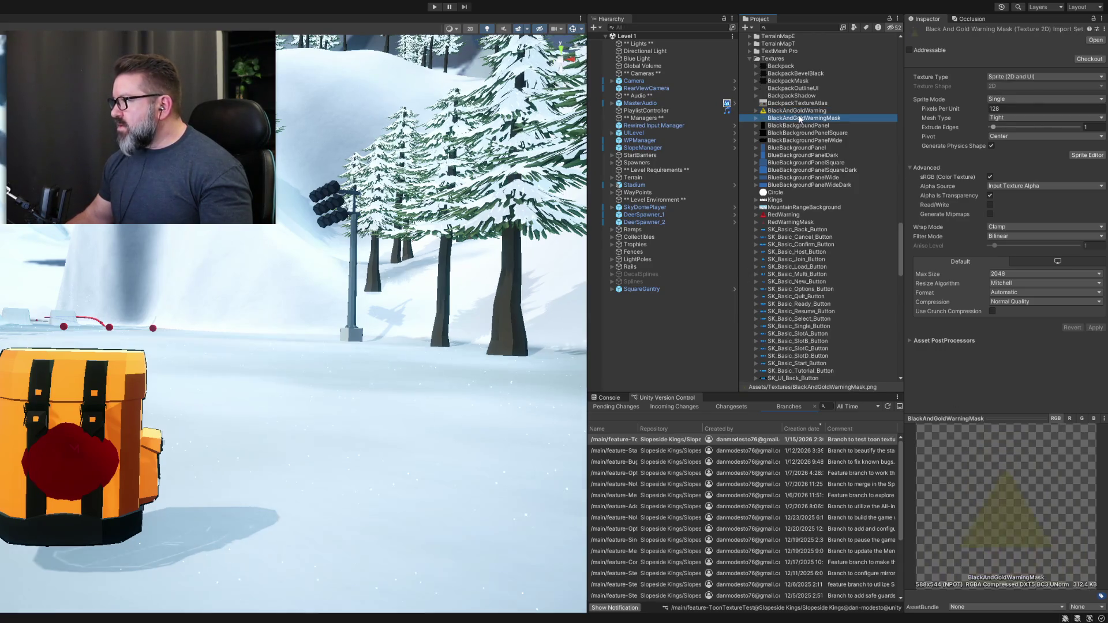
key(Down)
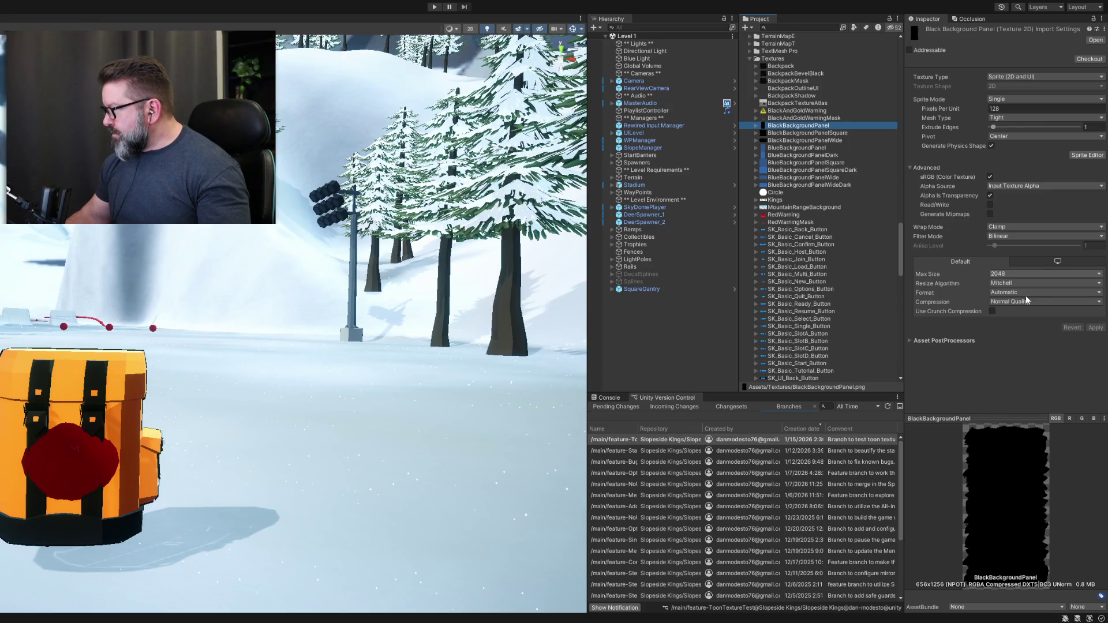
click(1029, 325)
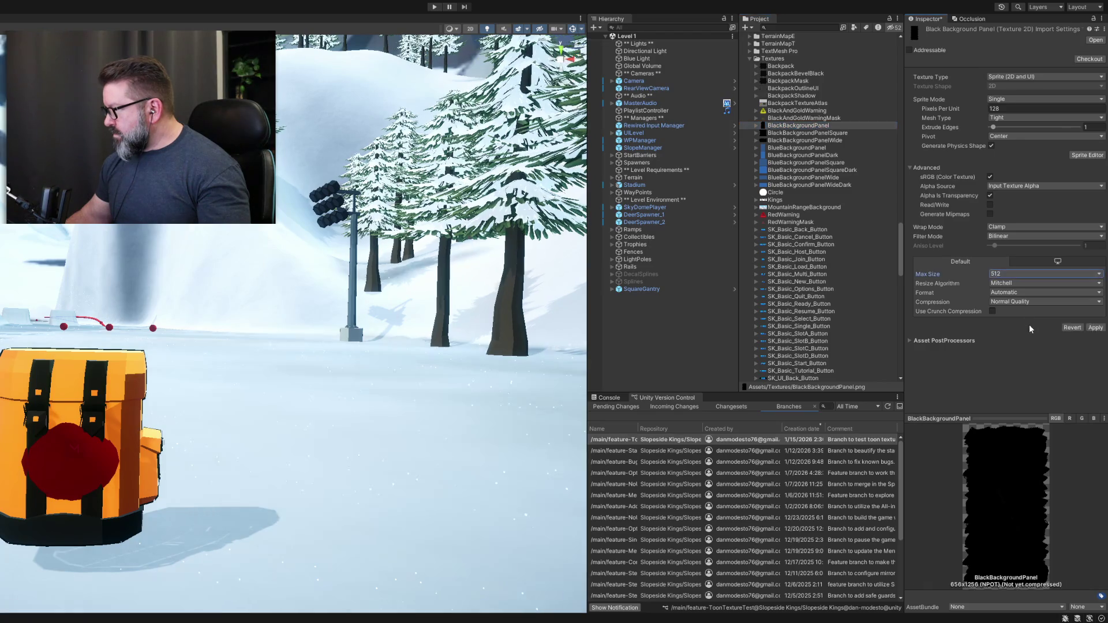
click(1095, 328)
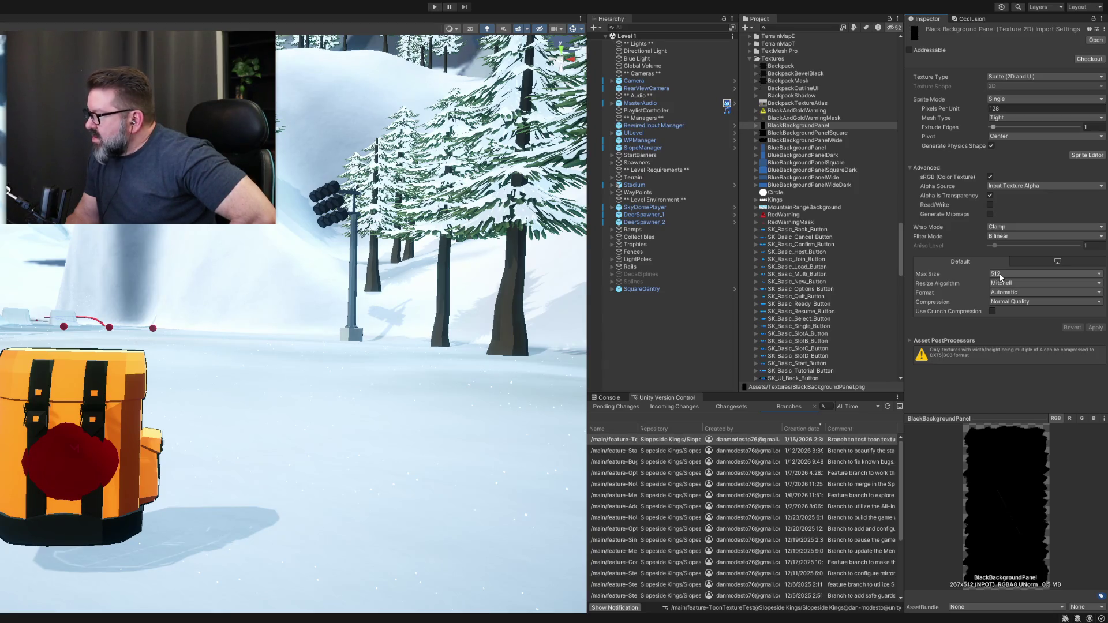
click(1094, 328)
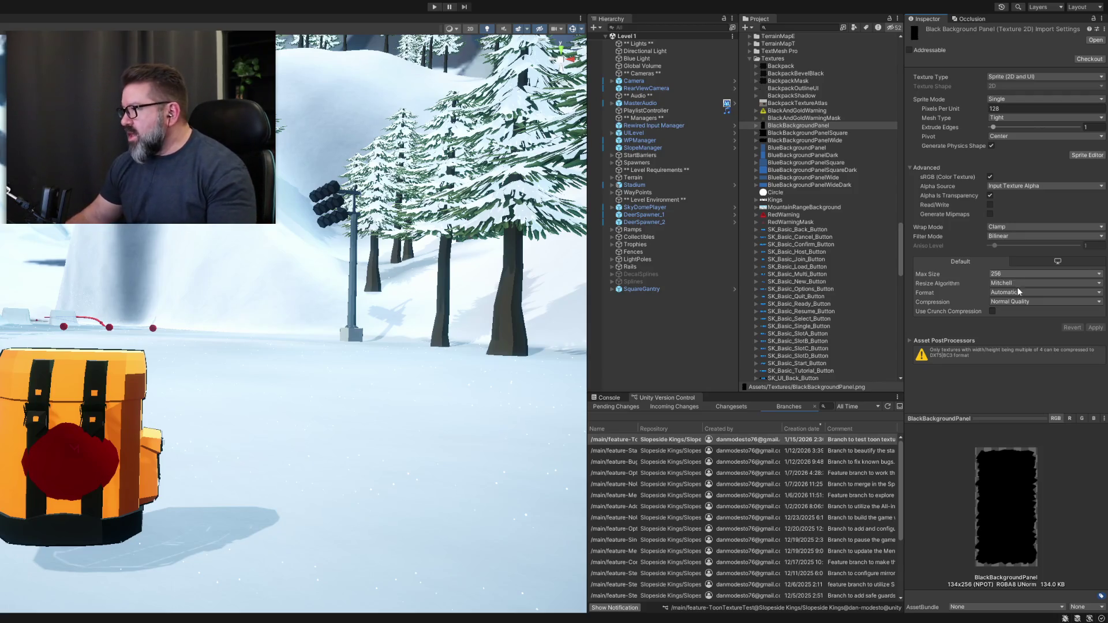
click(1019, 332)
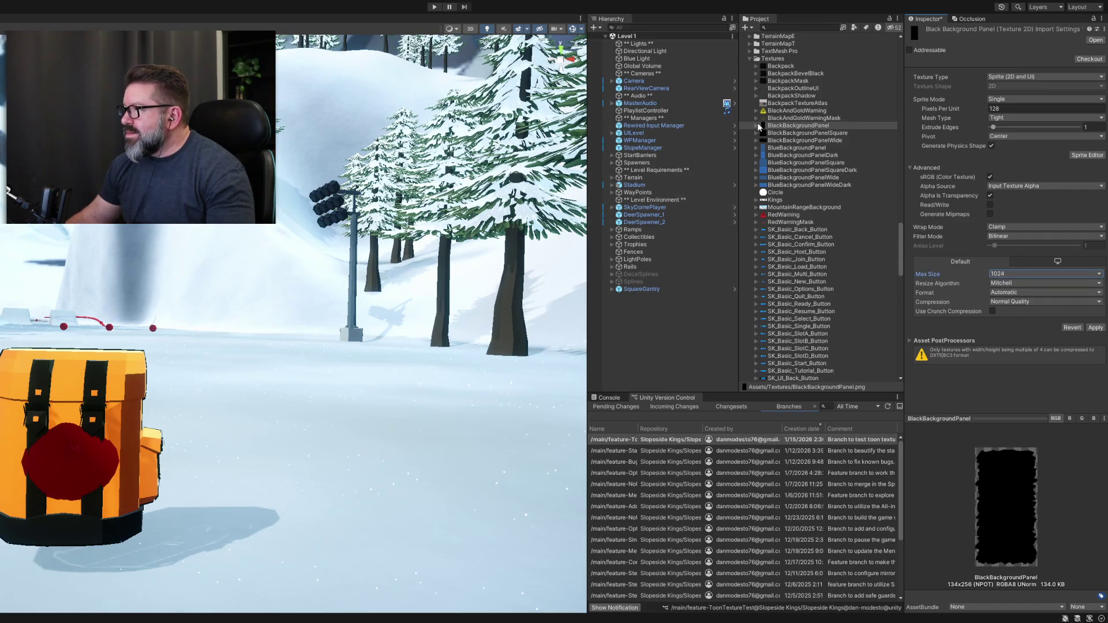
Set BlackBackgroundPanelSquare's Max Size to 512 (256.0 KB) and apply, then select BlackBackgroundPanelWide.
click(788, 118)
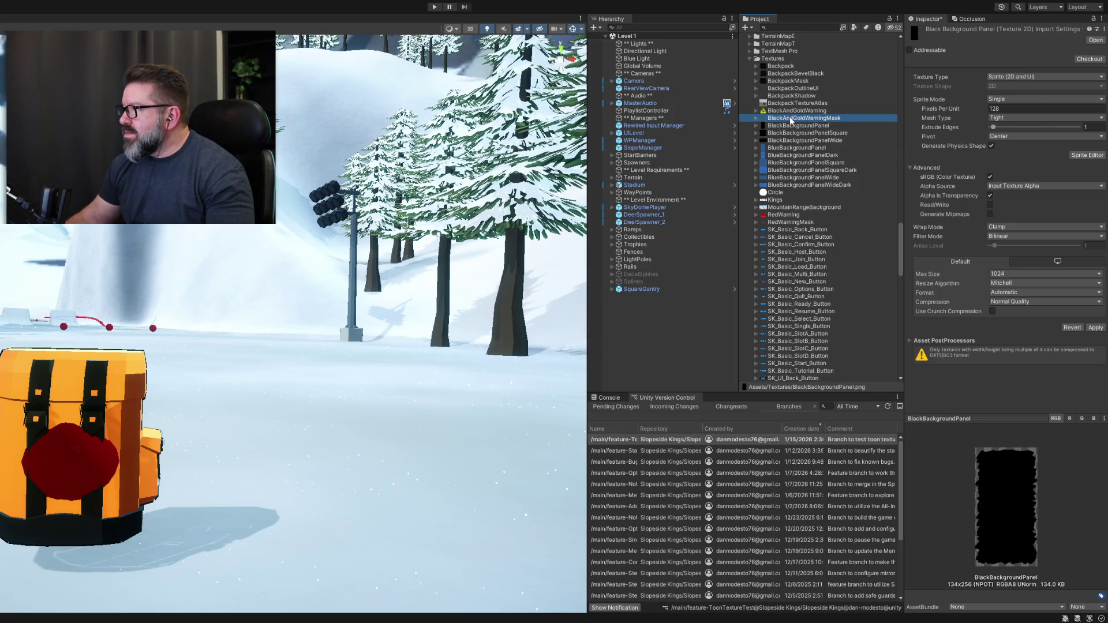
click(480, 323)
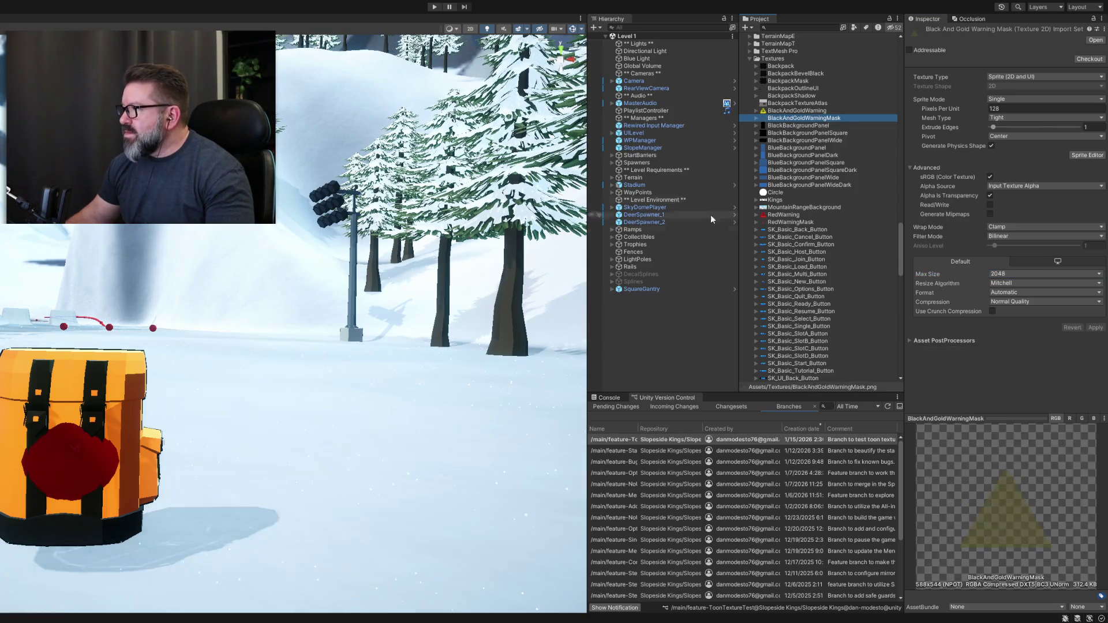
click(792, 126)
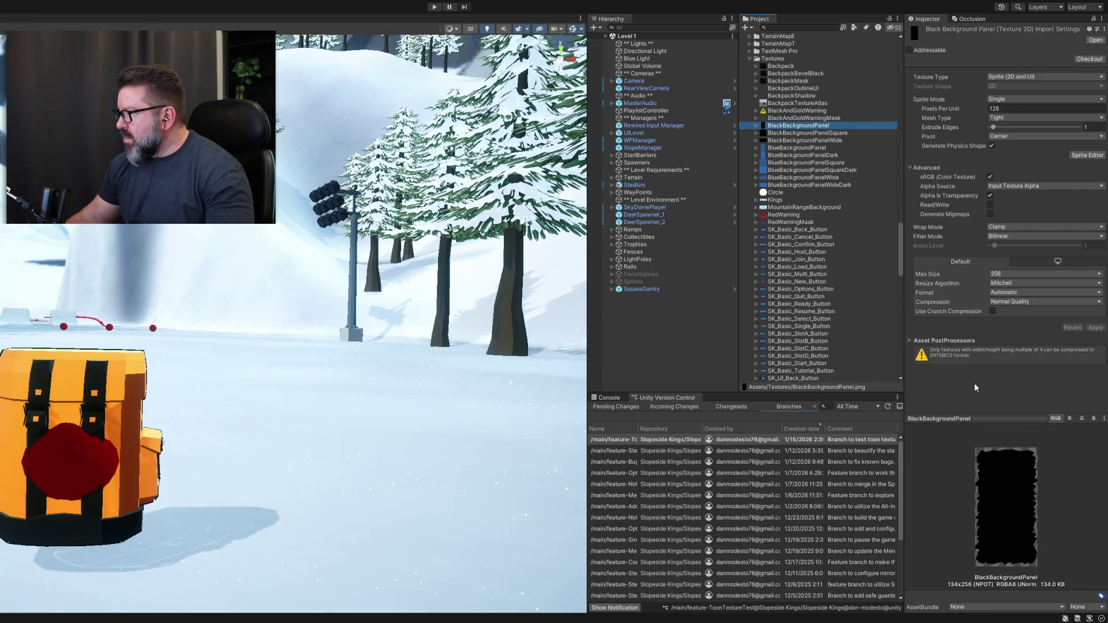
click(804, 141)
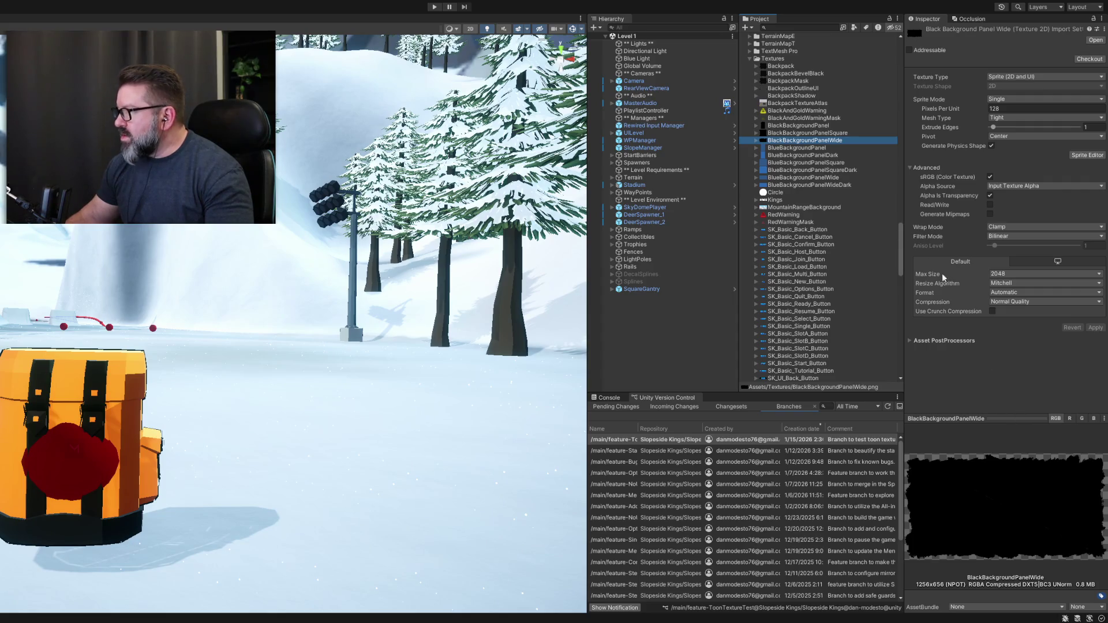
click(817, 126)
click(816, 133)
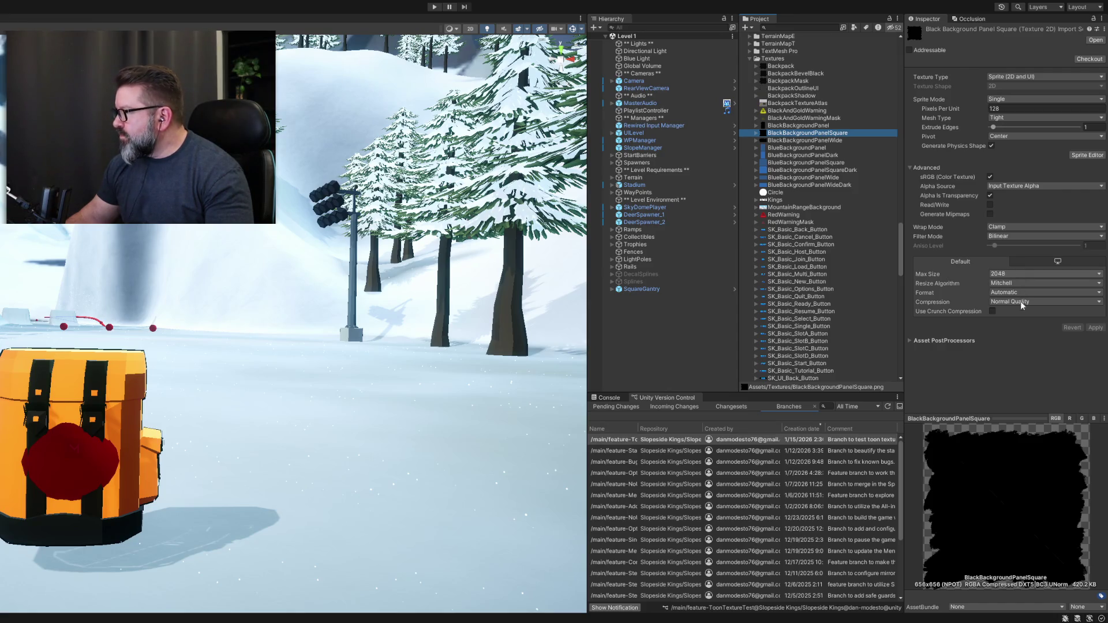
click(1018, 328)
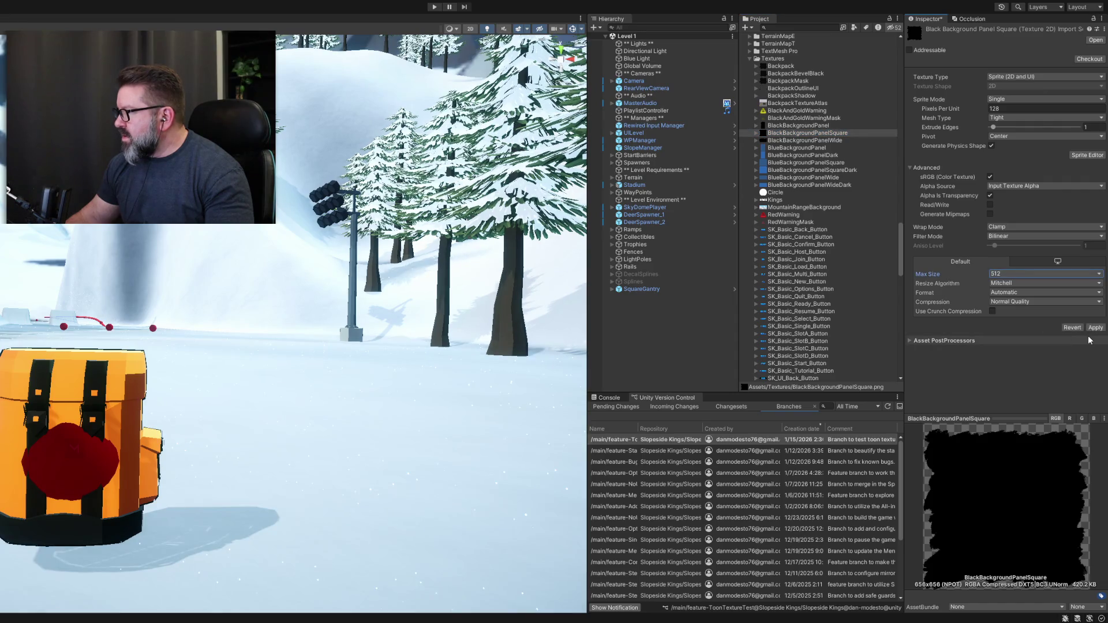
click(1095, 327)
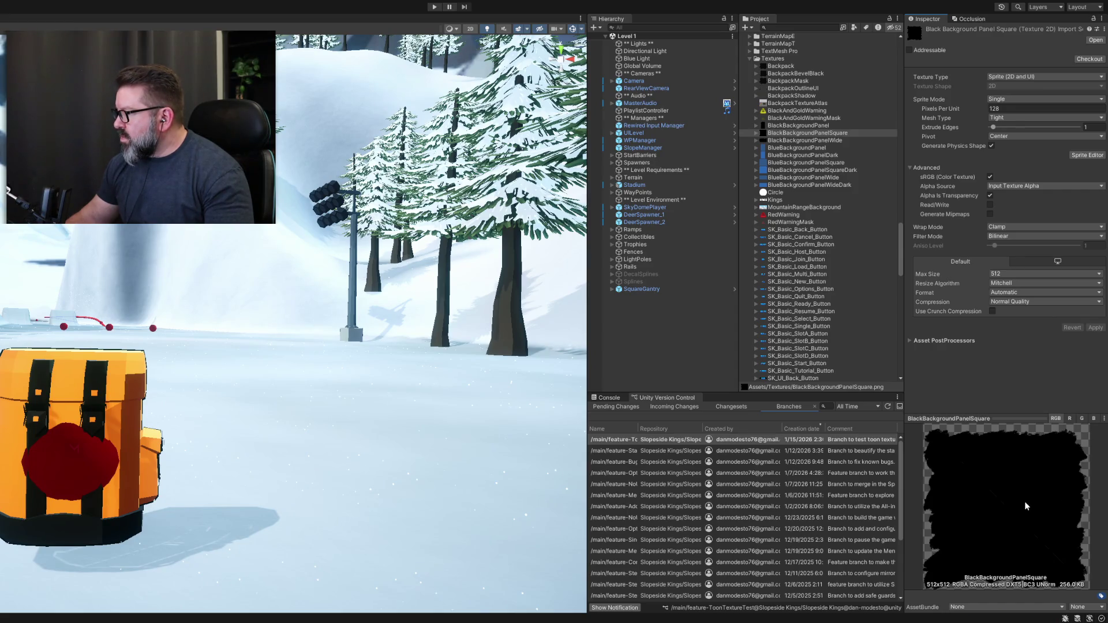
click(794, 141)
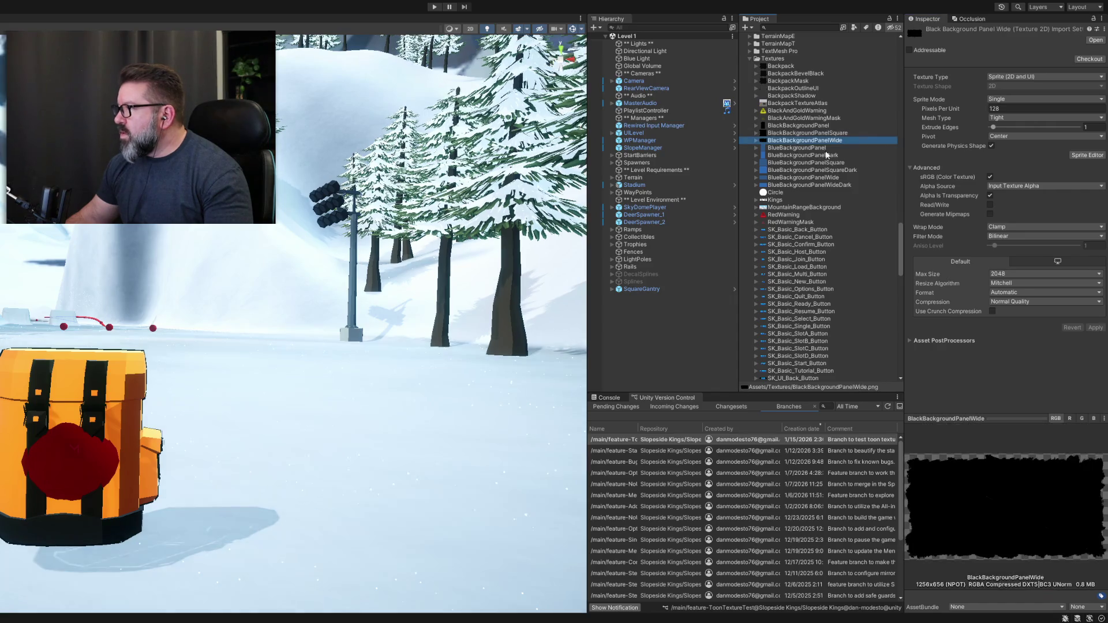
Try Max Sizes 512 and 1024 on BlackBackgroundPanelWide, then reapply 2048.
click(1033, 274)
click(1027, 330)
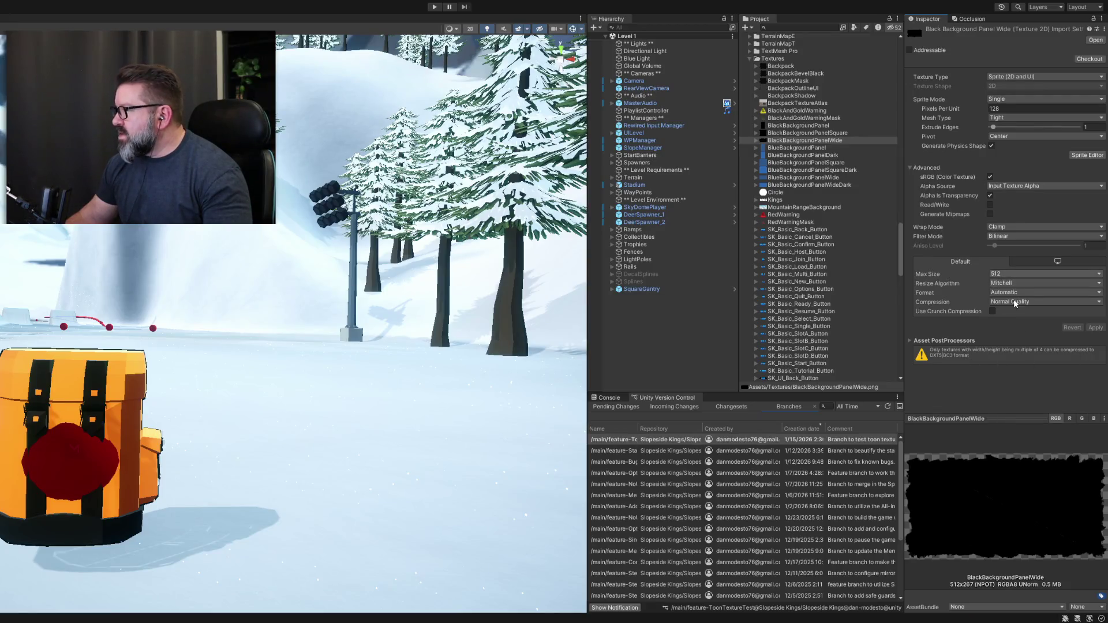
key(Down)
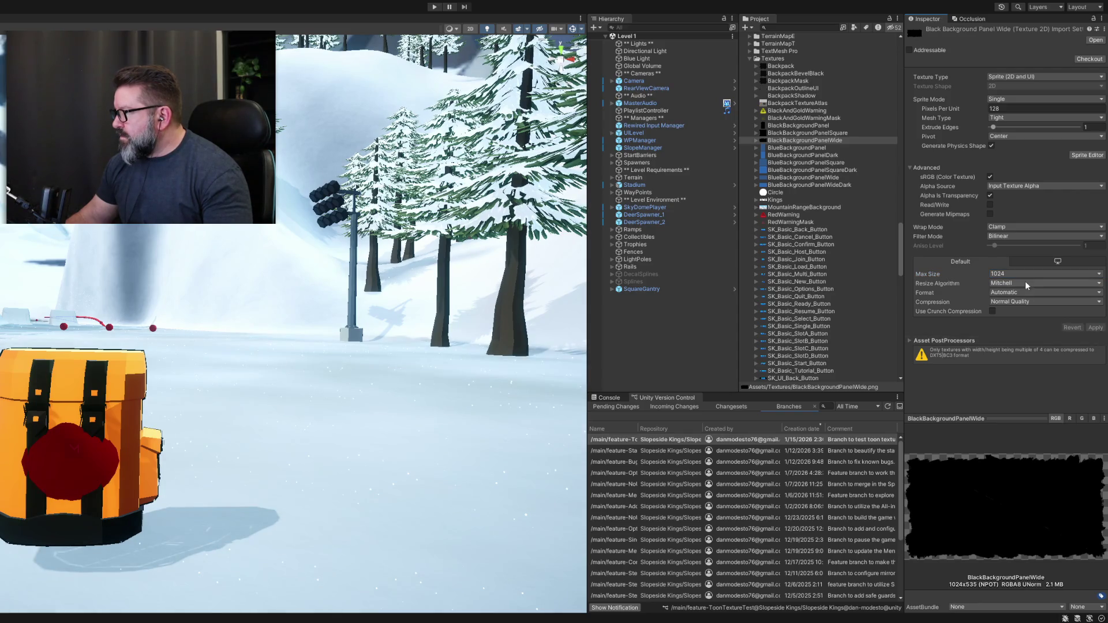
key(Down)
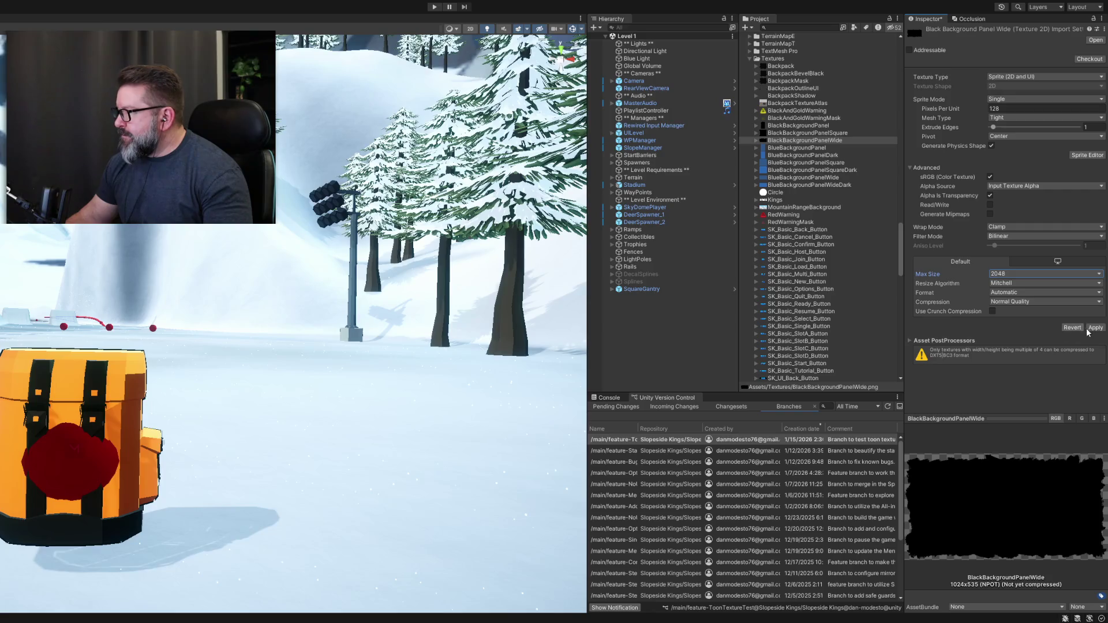
click(1095, 327)
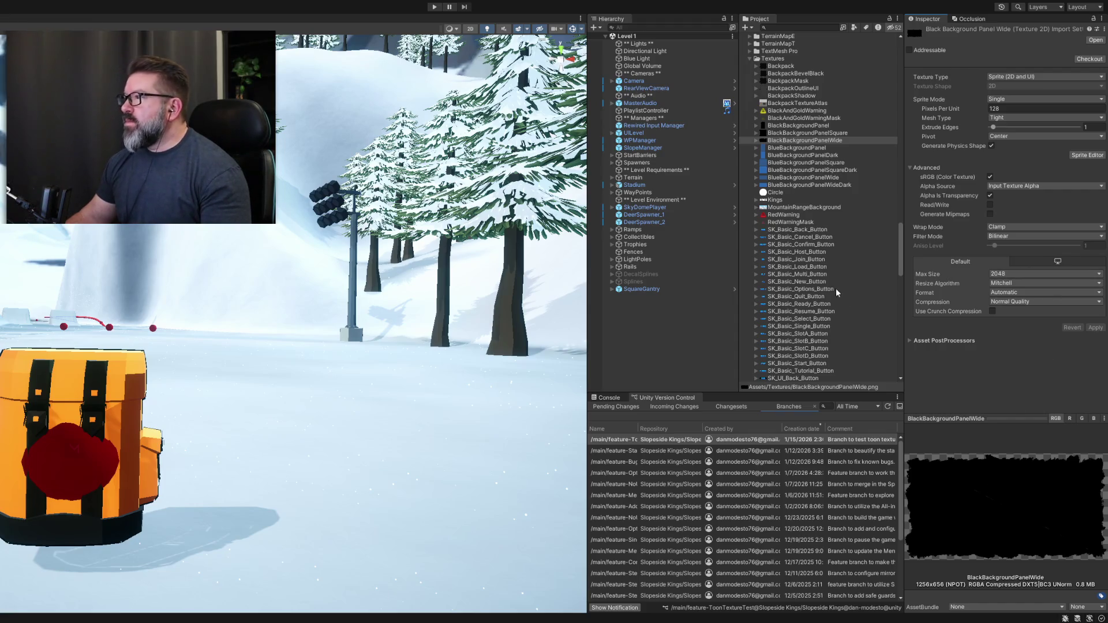
Compare with BlackBackgroundPanel, test 256 on the wide panel, restore 2048, then select BlackBackgroundPanelSquare.
click(772, 141)
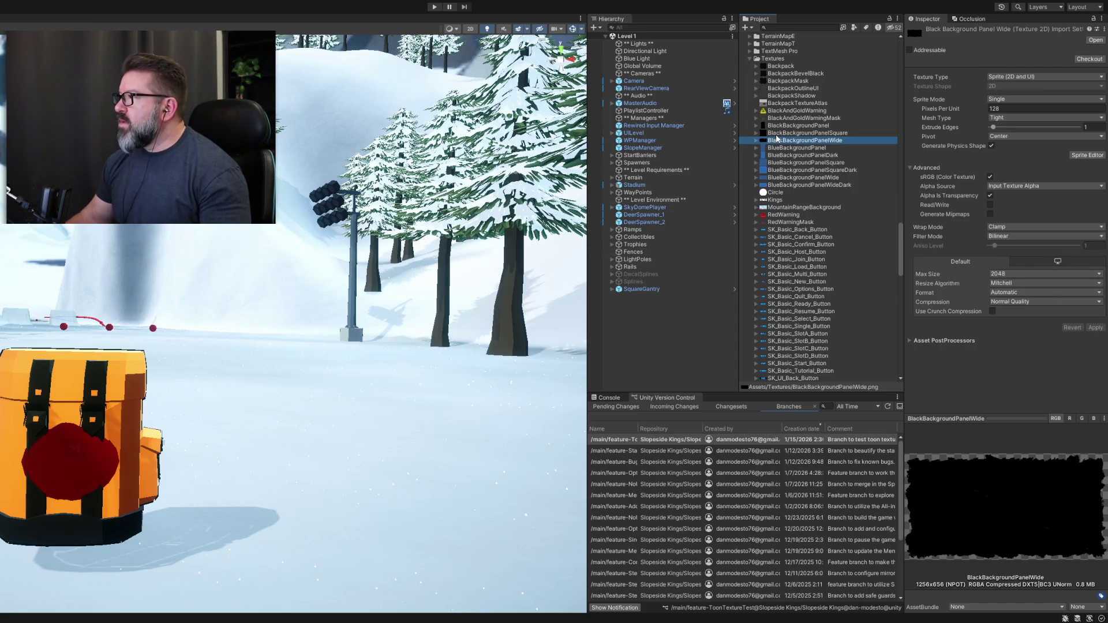
key(Up)
key(Up)
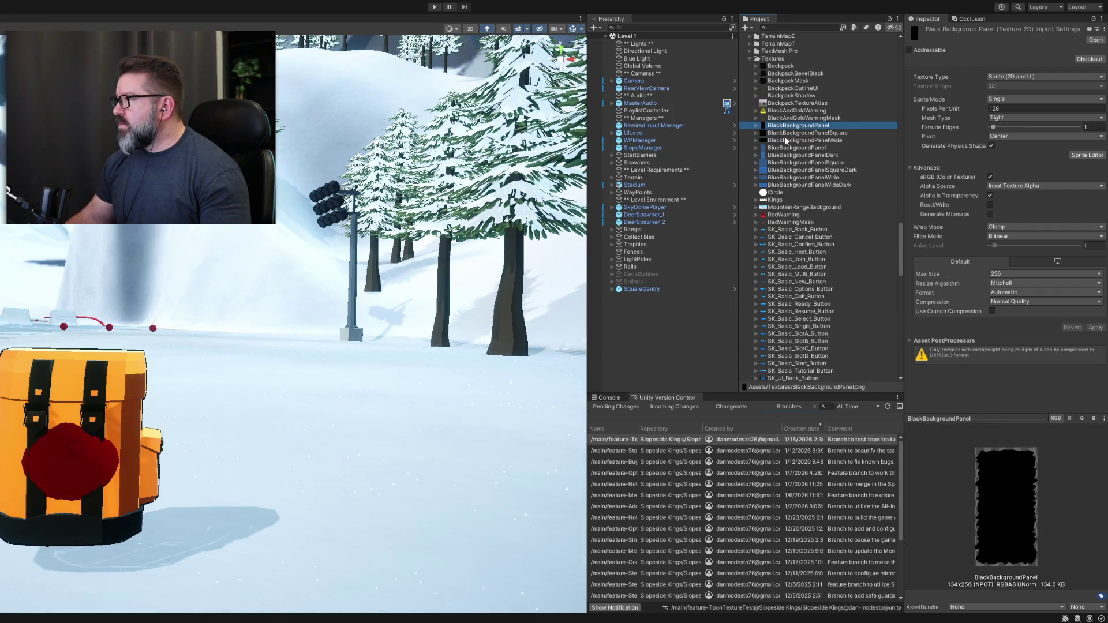
click(785, 140)
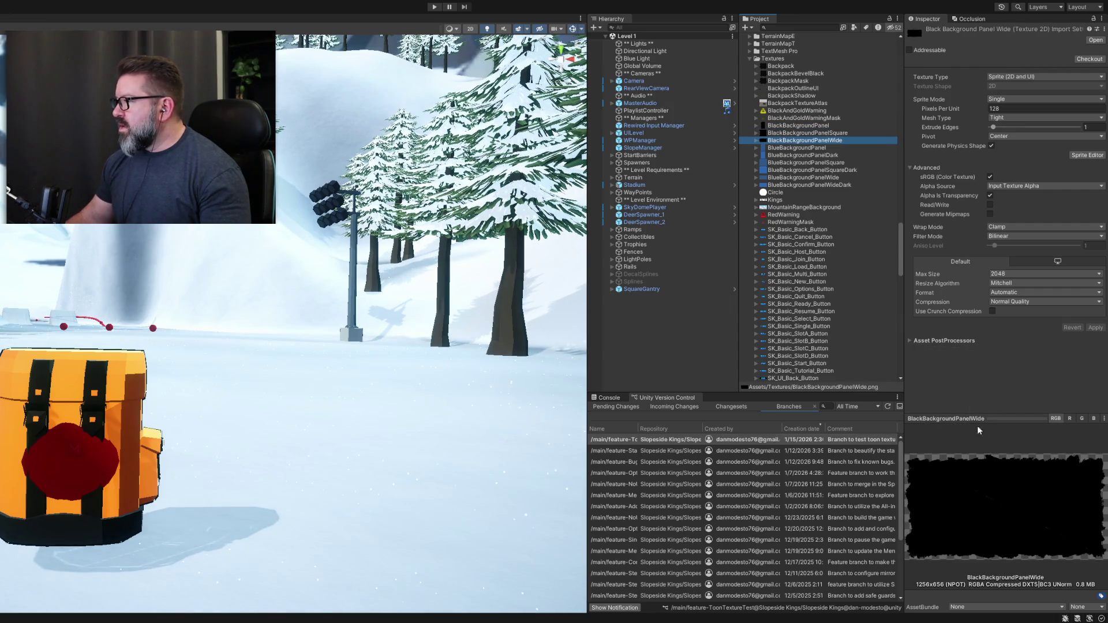
click(802, 126)
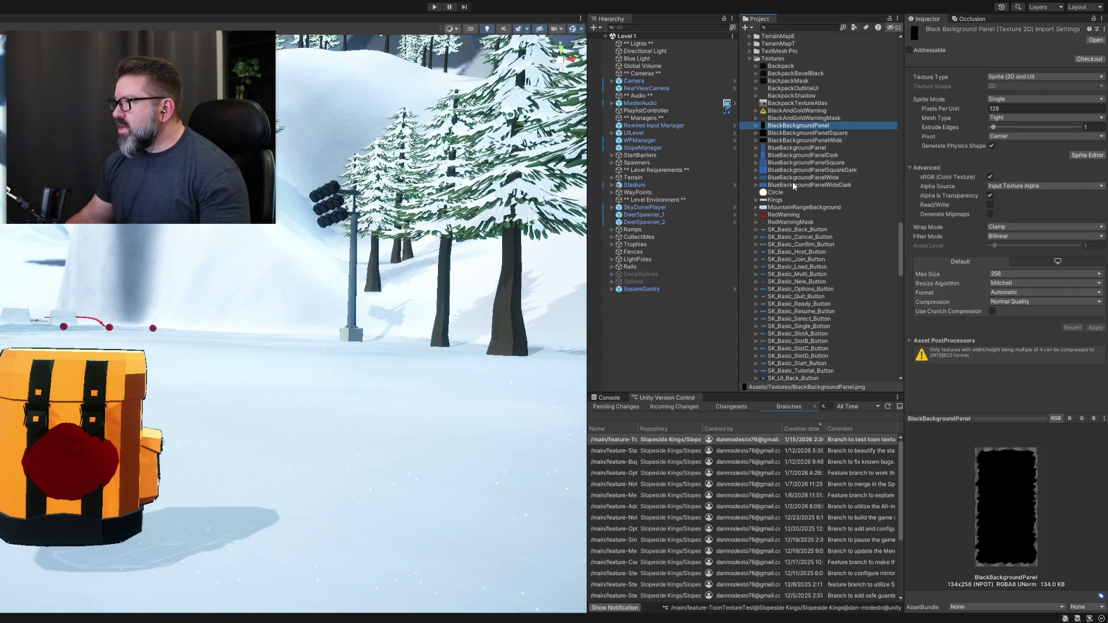
click(802, 140)
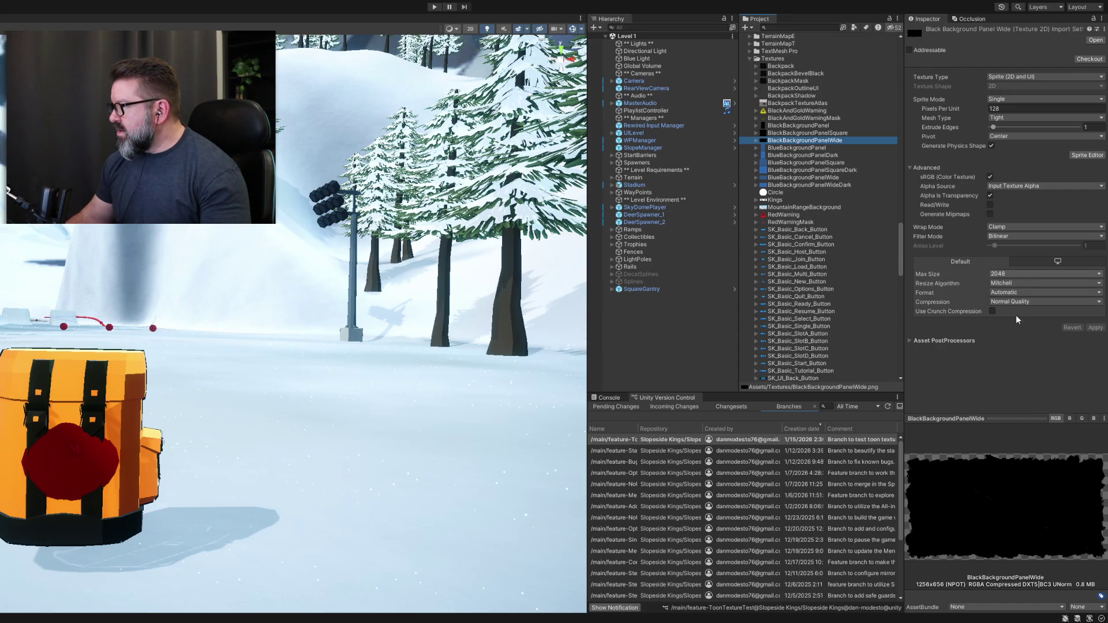
click(1094, 327)
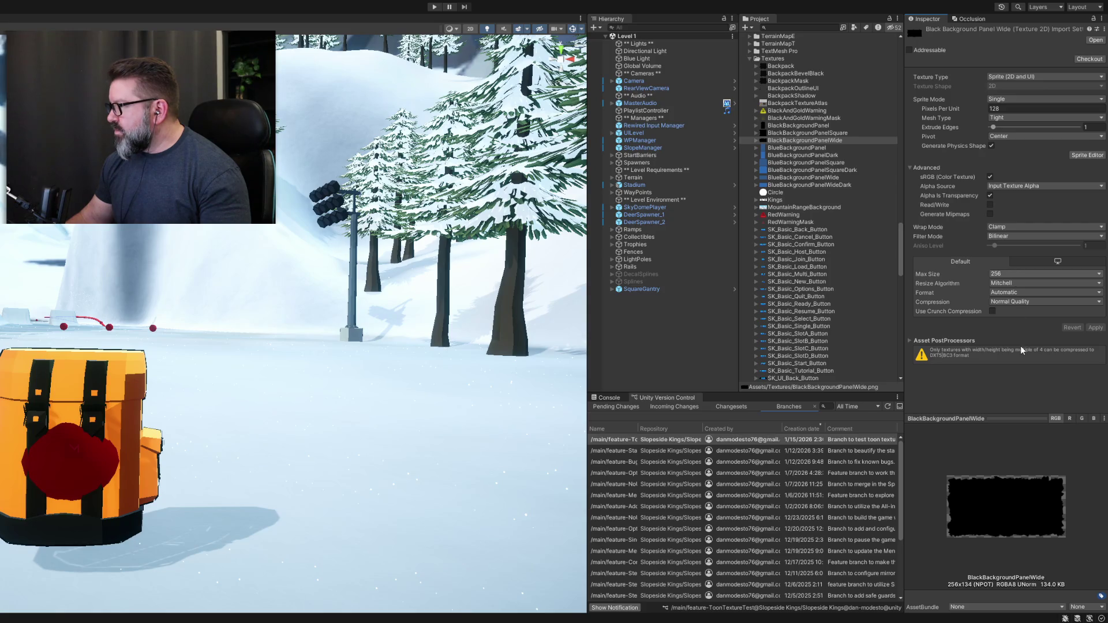
key(ctrl+z)
click(1095, 327)
click(808, 133)
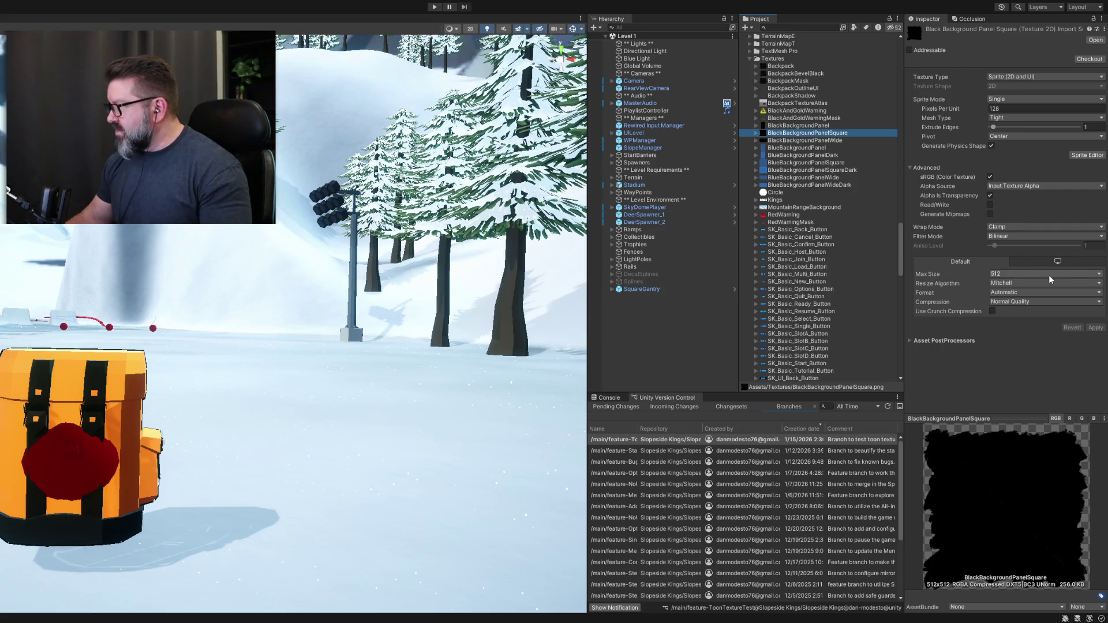
Reimport BlackBackgroundPanel at Max Size 2048, then lower it to 512 (267x512, 0.5 MB).
click(780, 126)
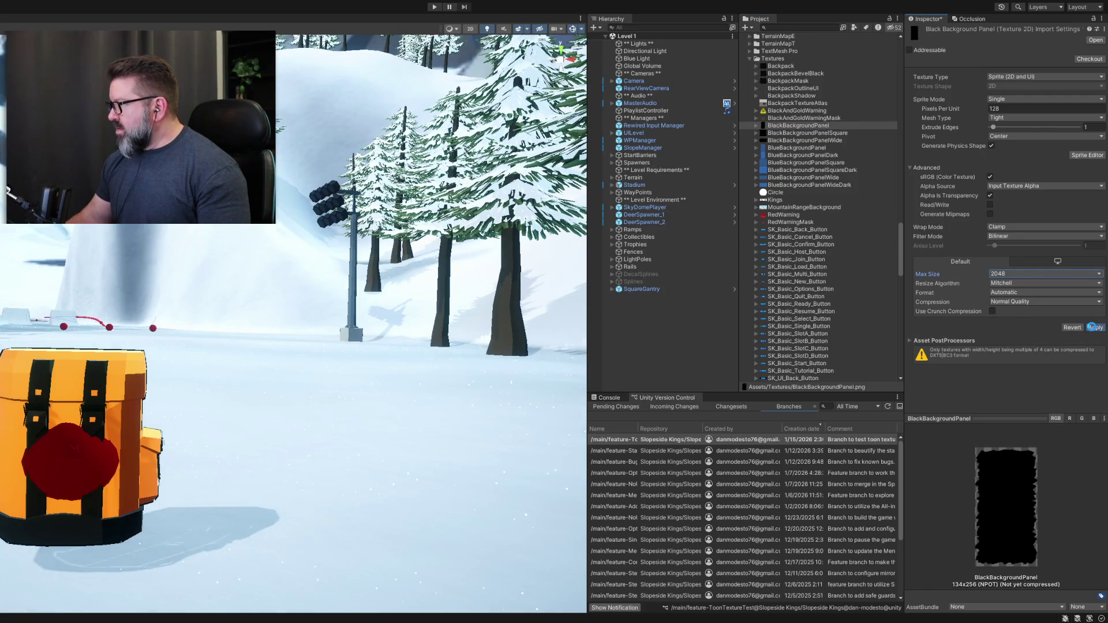
click(1093, 327)
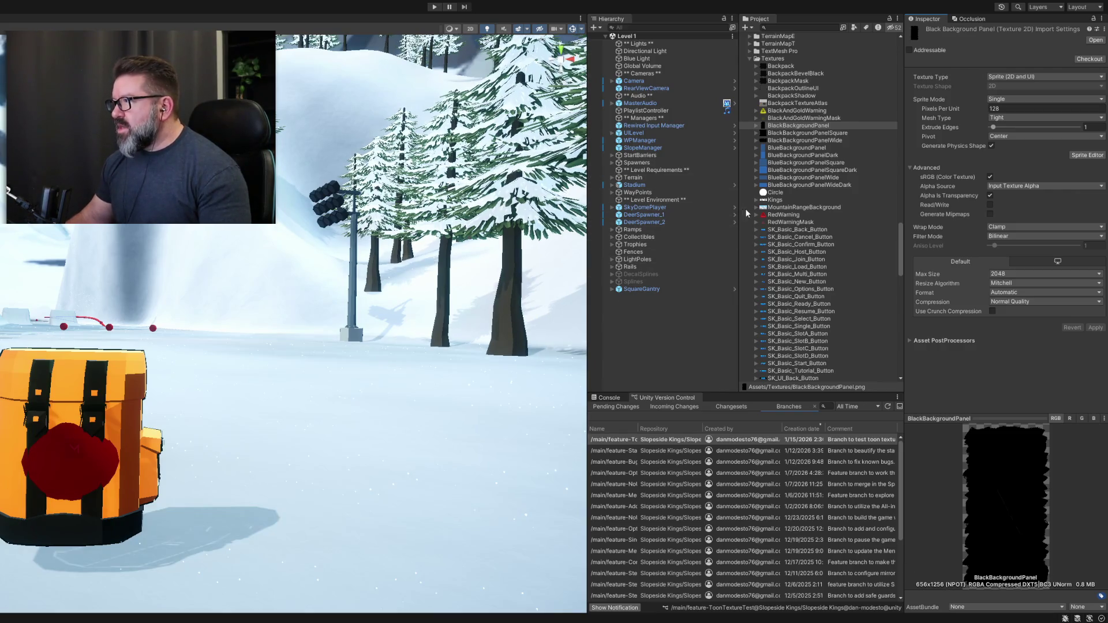
click(788, 124)
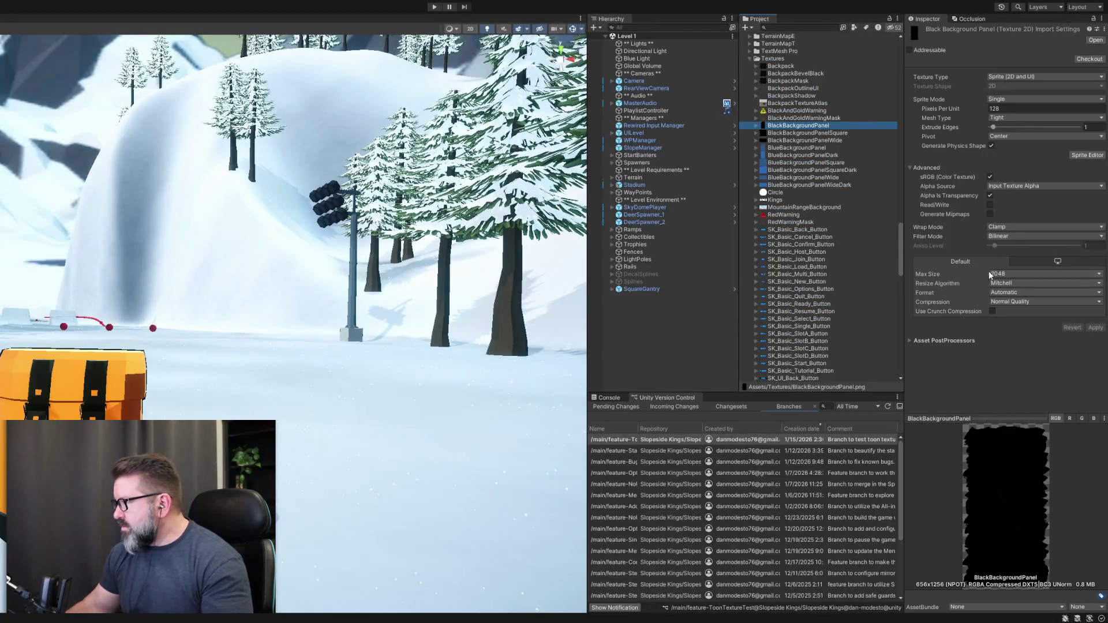
click(1044, 274)
click(1024, 313)
Apply a 512 max size to BlackBackgroundPanel, revert it to 2048, then choose 512 again.
click(1095, 328)
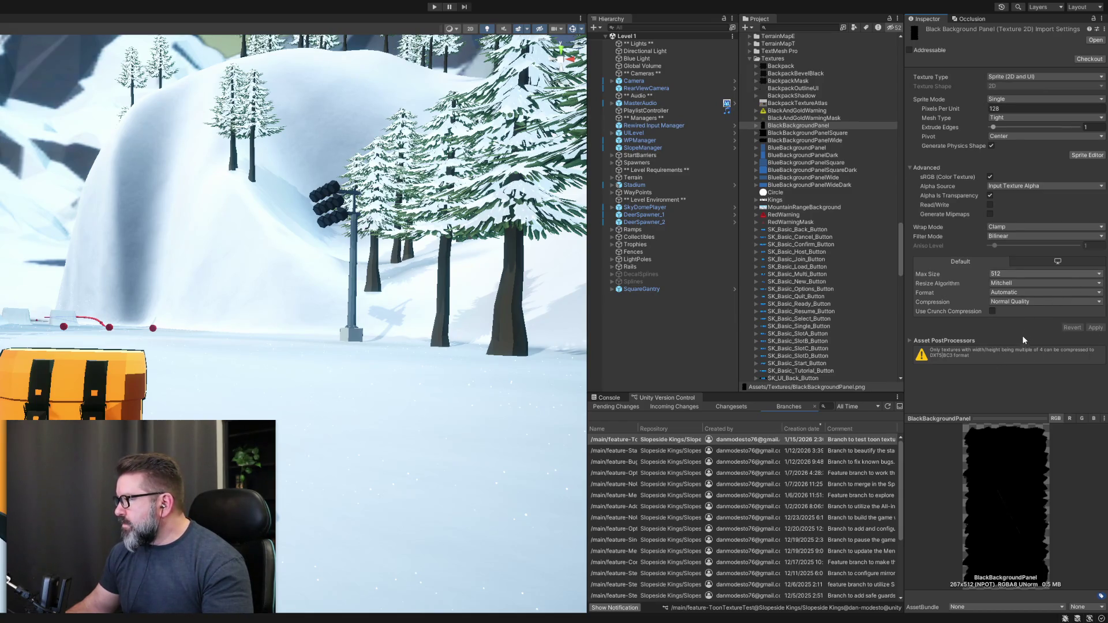
click(1095, 327)
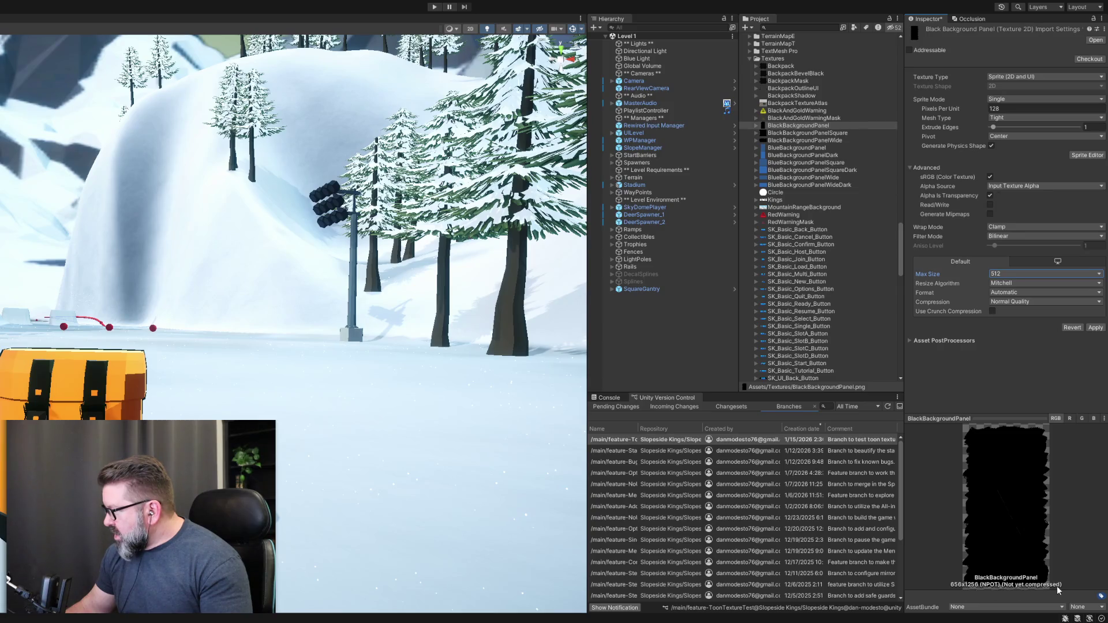
click(1096, 327)
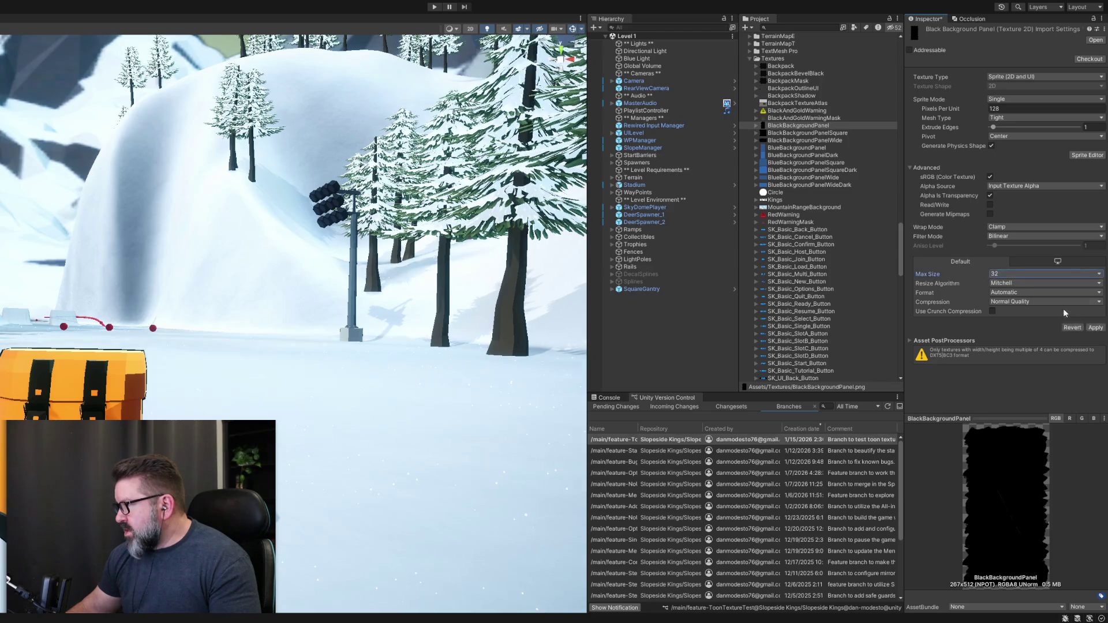
Reimport BlackBackgroundPanel at max size 32 (17x32, 2.1 KB), then undo Max Size to 1024.
click(1103, 328)
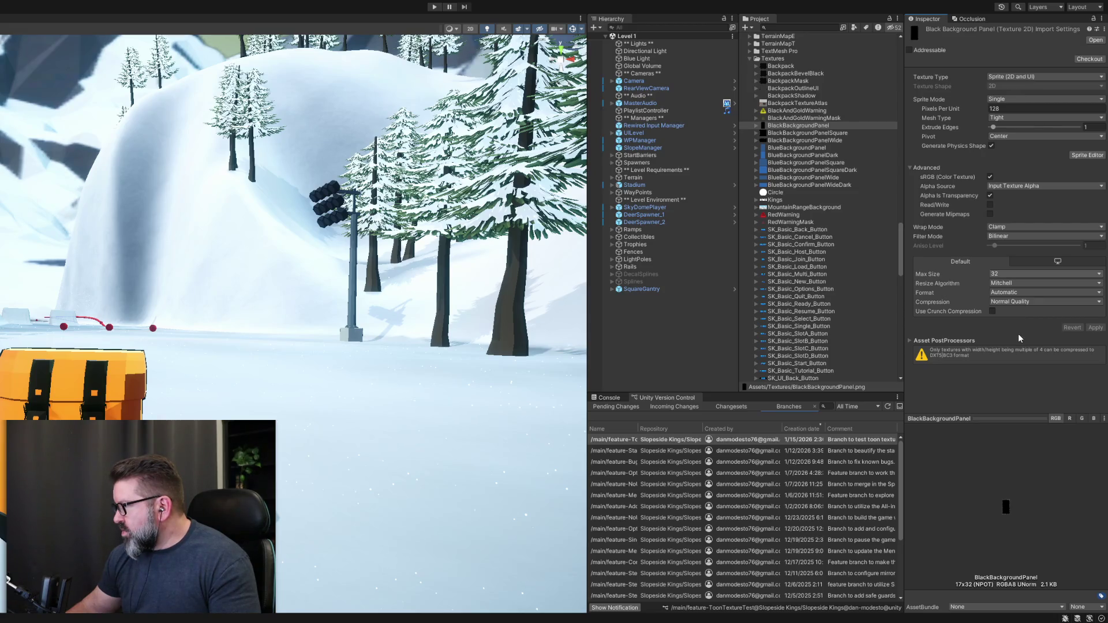
key(ctrl+z)
click(908, 341)
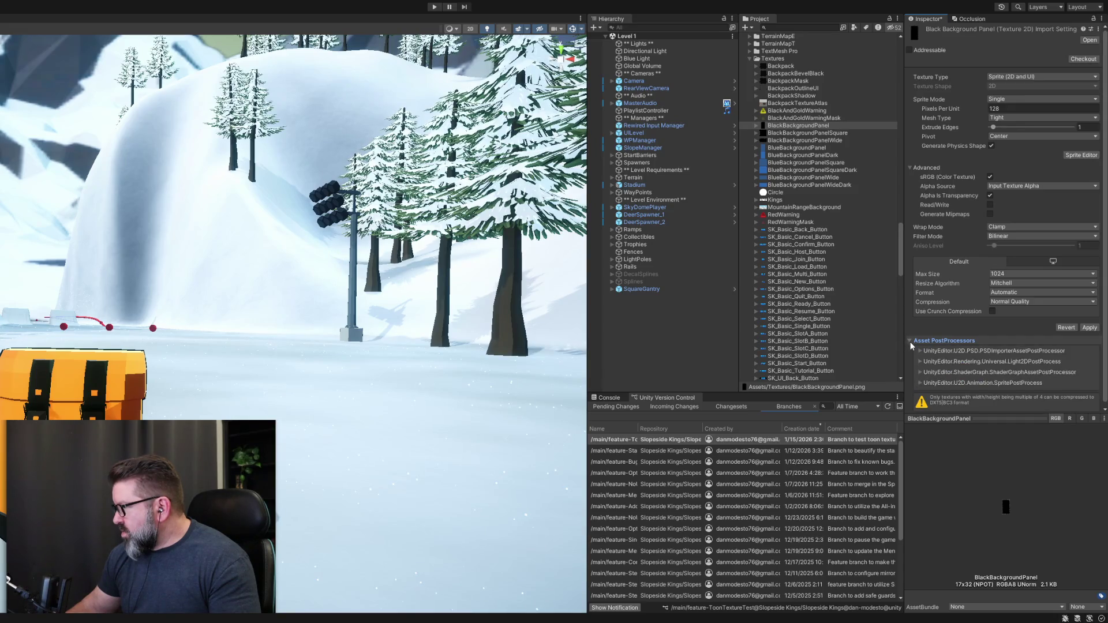
Reimport BlackBackgroundPanel at max size 512, then at 256 (134x256, 134 KB).
click(910, 340)
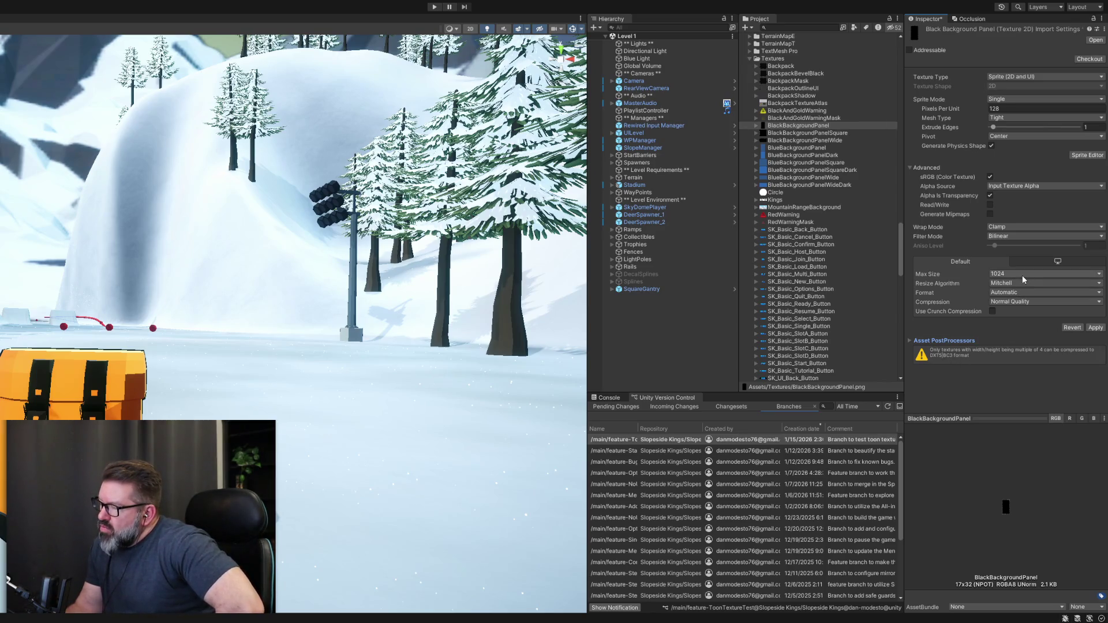
click(1010, 320)
click(1094, 328)
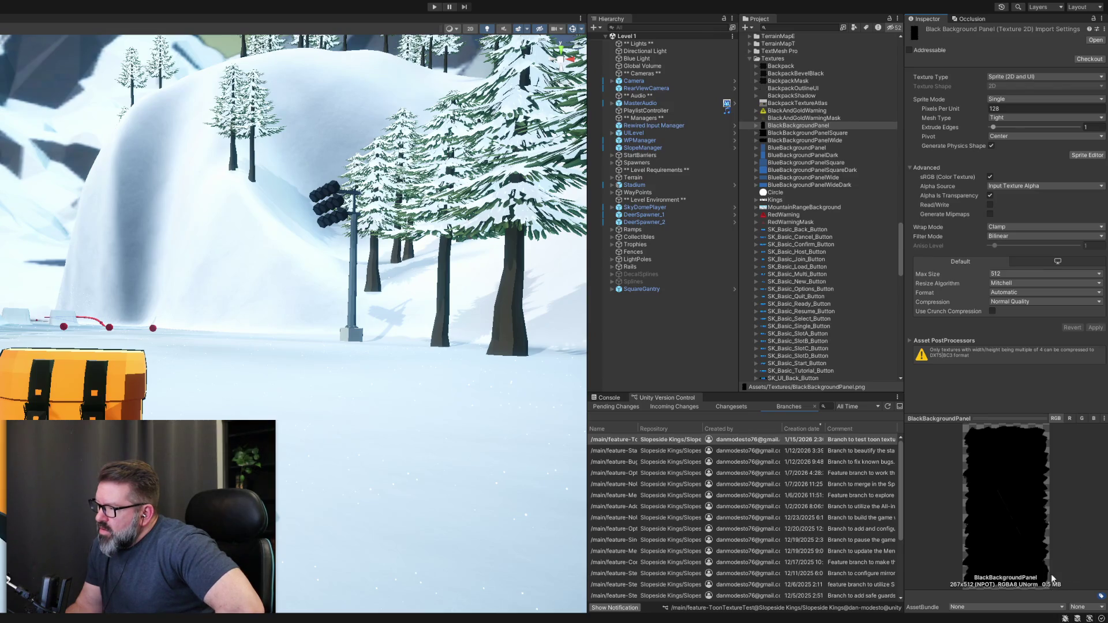
click(1041, 277)
click(1022, 315)
click(1095, 328)
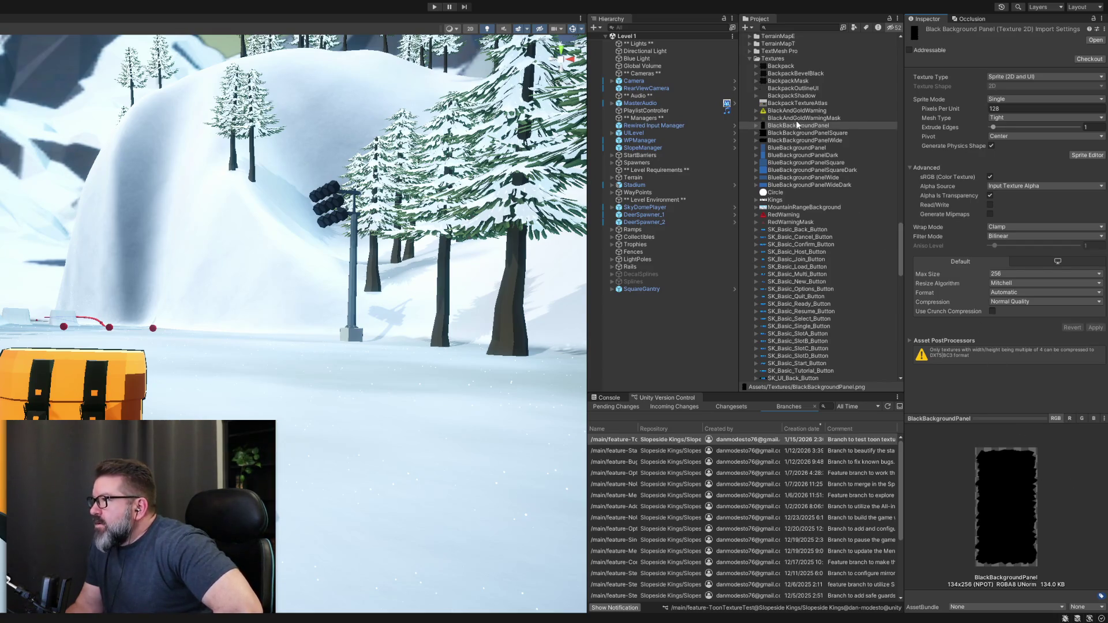
Select BlackBackgroundPanelSquare in the Project panel to view its import settings.
click(782, 133)
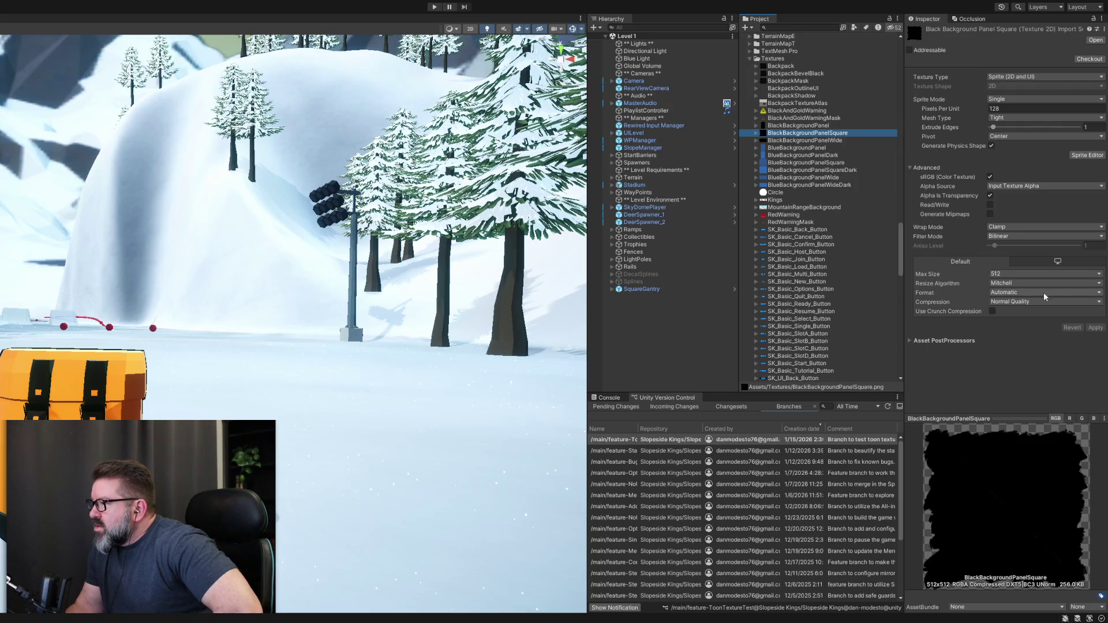
click(791, 126)
click(791, 134)
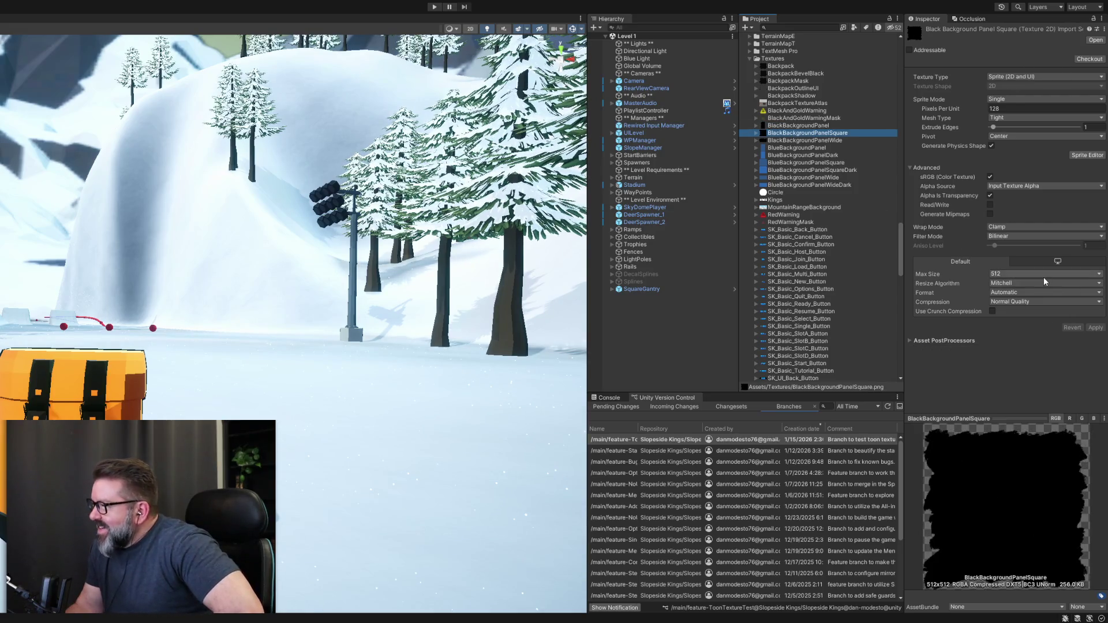
Apply a 256 max size to BlackBackgroundPanelSquare, making it 256x256 at 64 KB.
click(1024, 317)
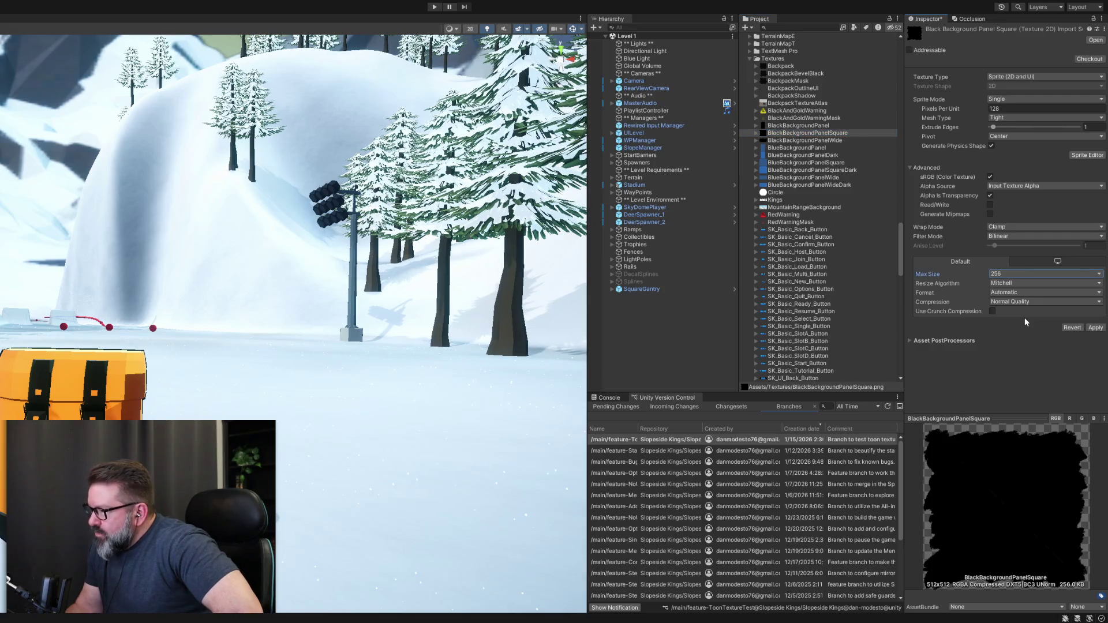
click(1095, 328)
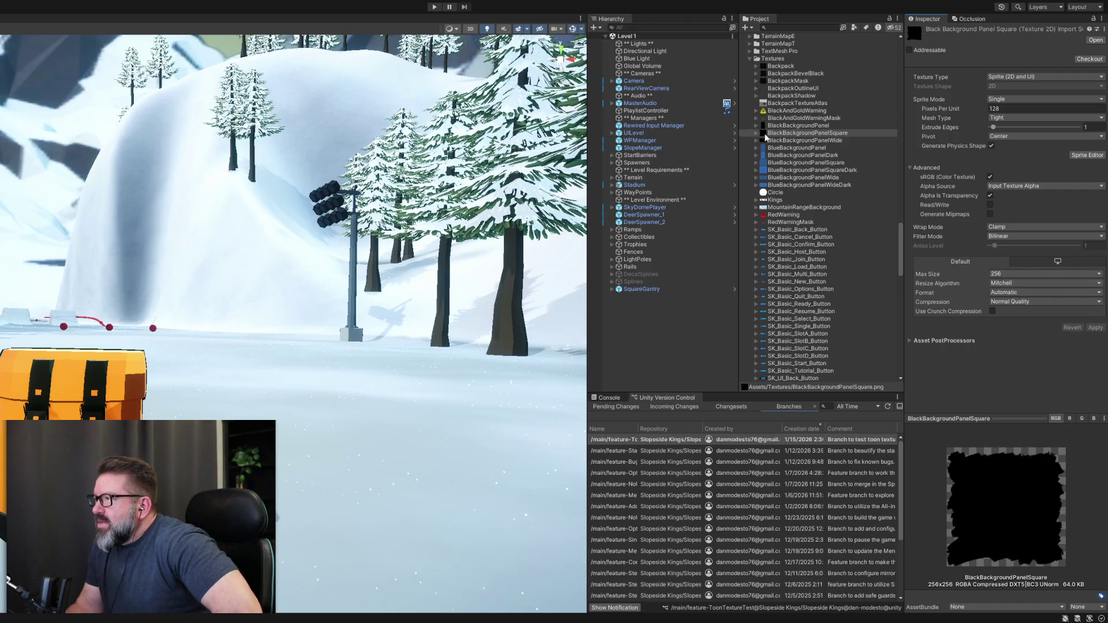
click(771, 126)
click(791, 133)
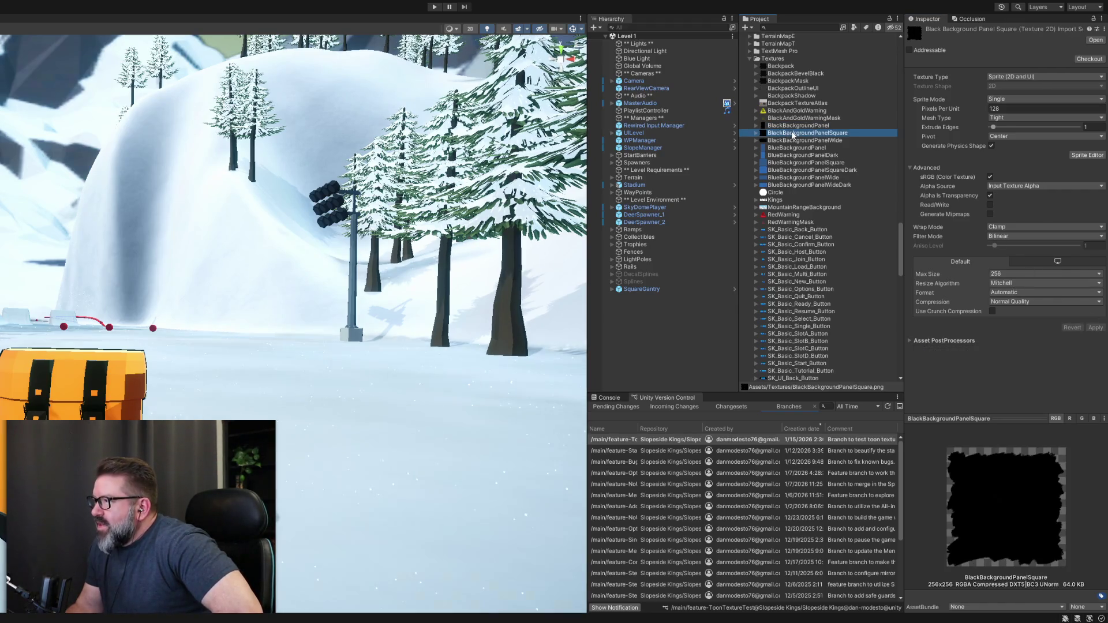
click(794, 141)
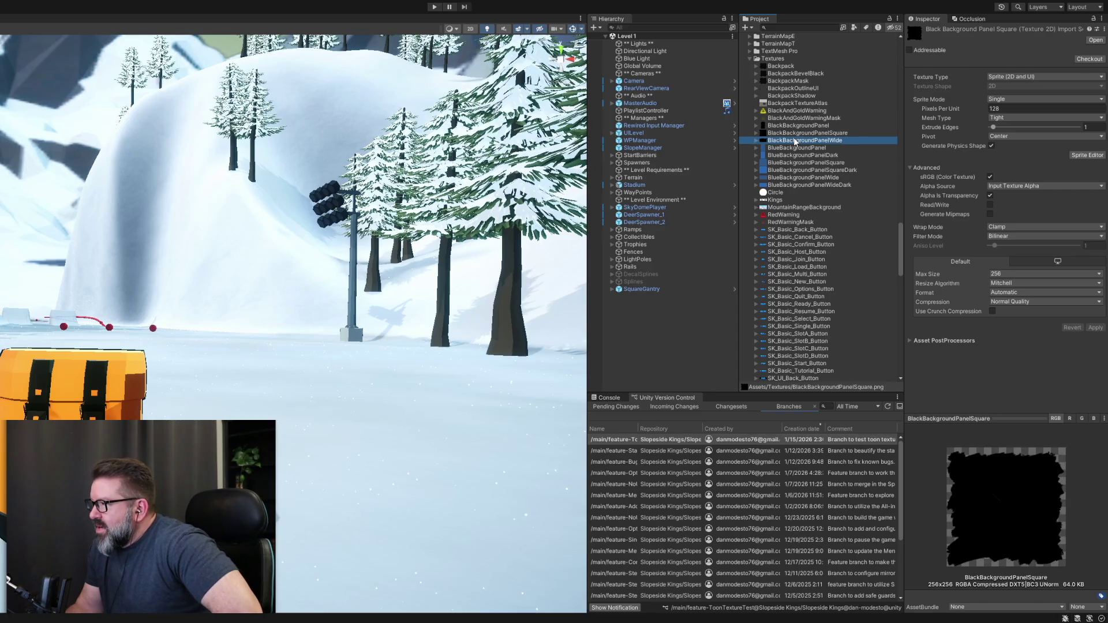
Set BlackBackgroundPanelWide's max size to 256 and select the Level Bootstrap scene in Assets/Scenes.
click(1031, 318)
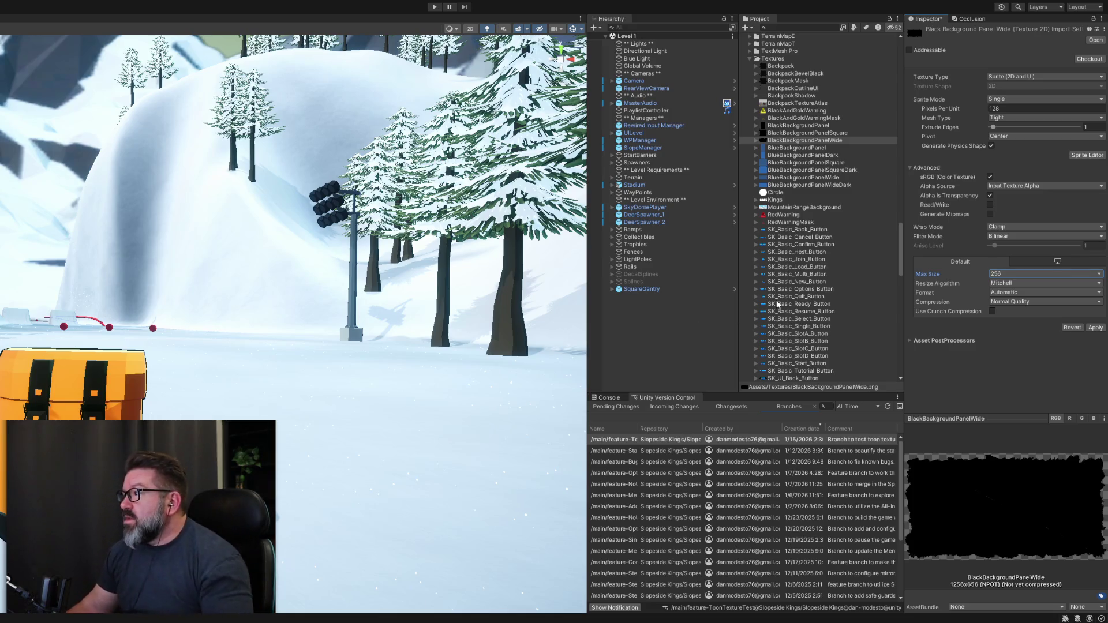
scroll(801, 317, up, 15)
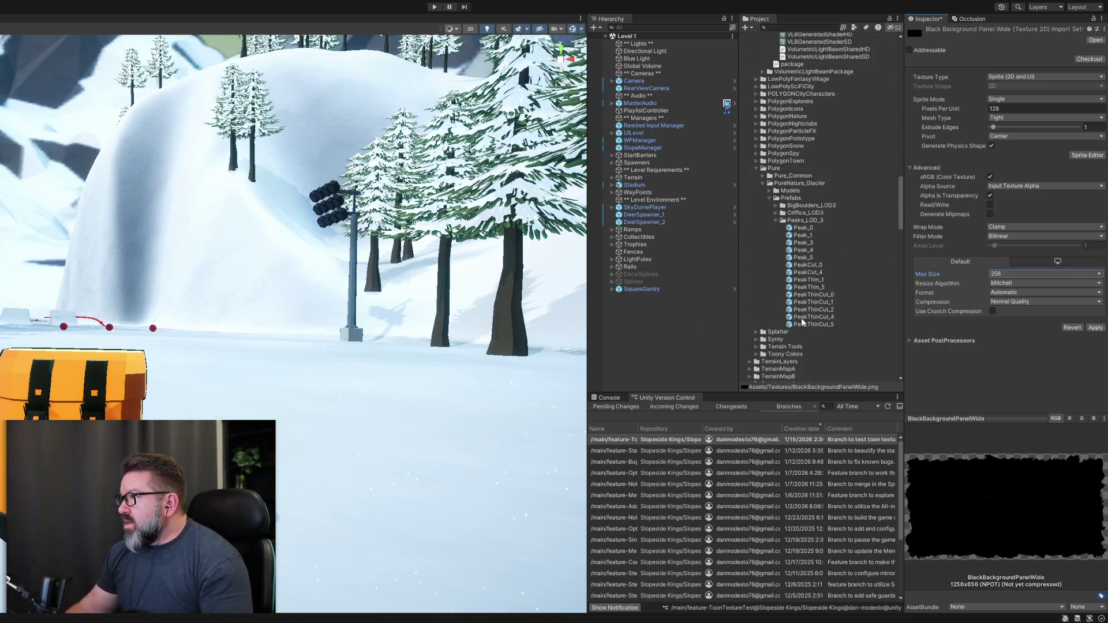
scroll(801, 317, up, 15)
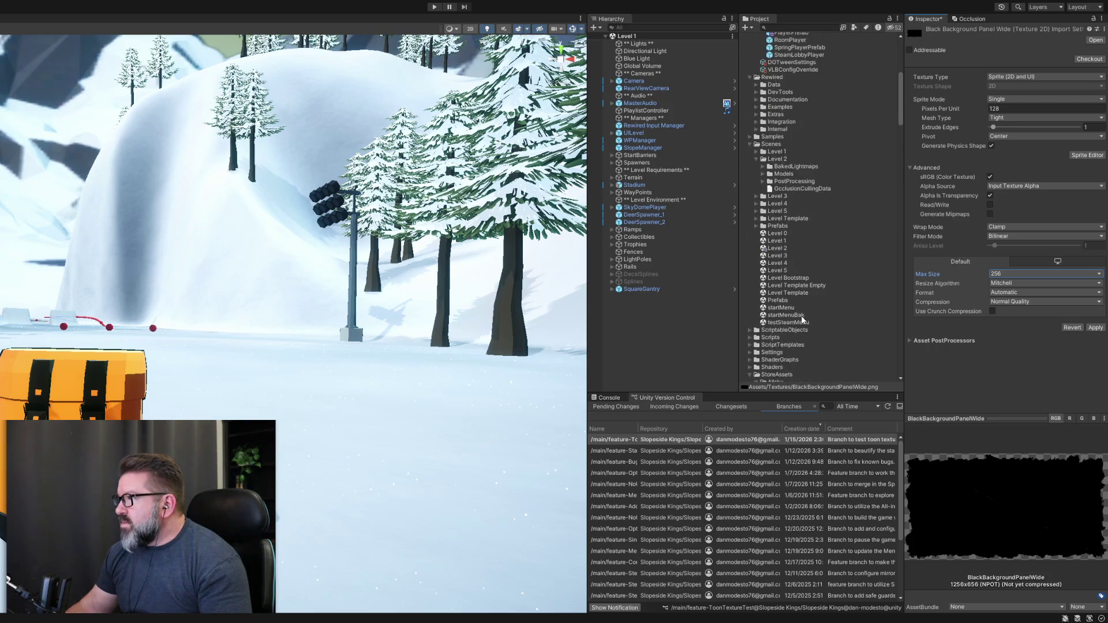
click(780, 279)
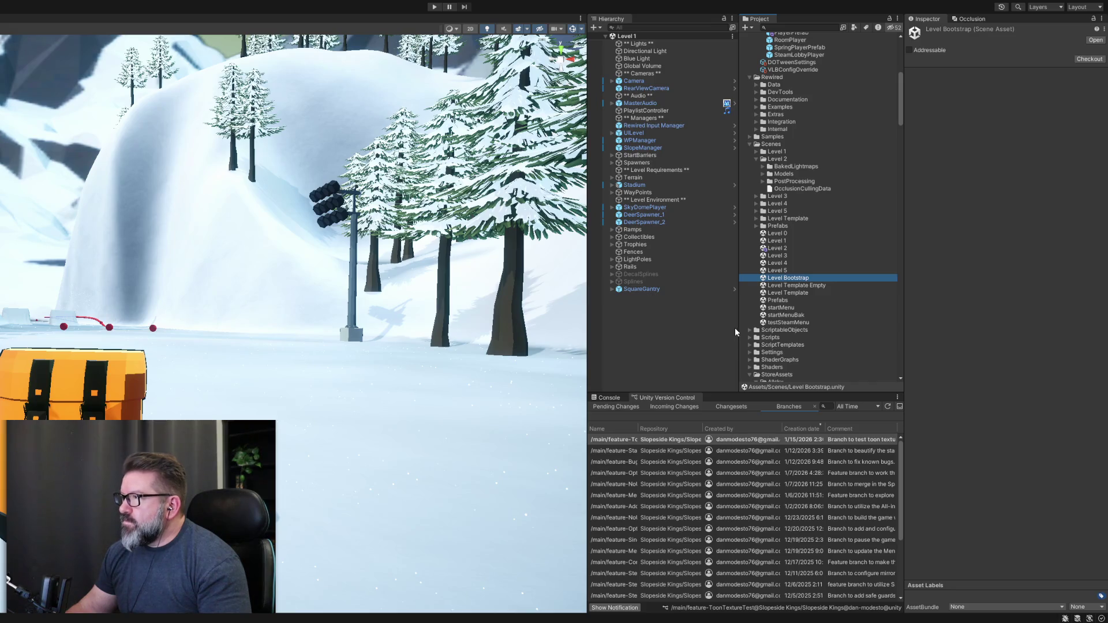
Open the Level Bootstrap scene.
double_click(786, 278)
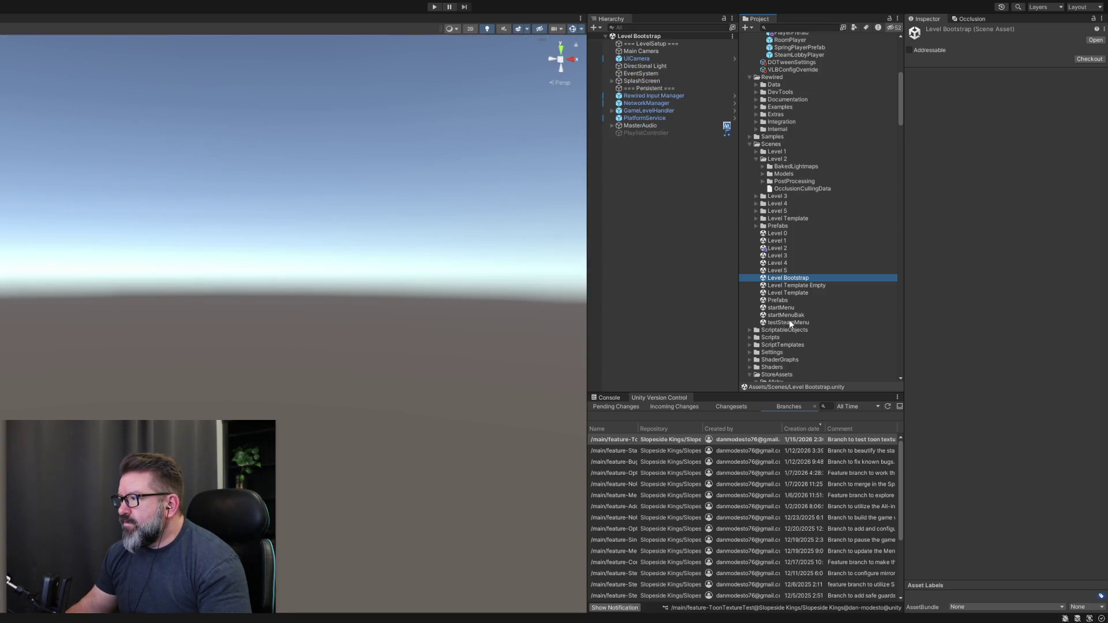
scroll(791, 324, down, 10)
scroll(796, 325, down, 10)
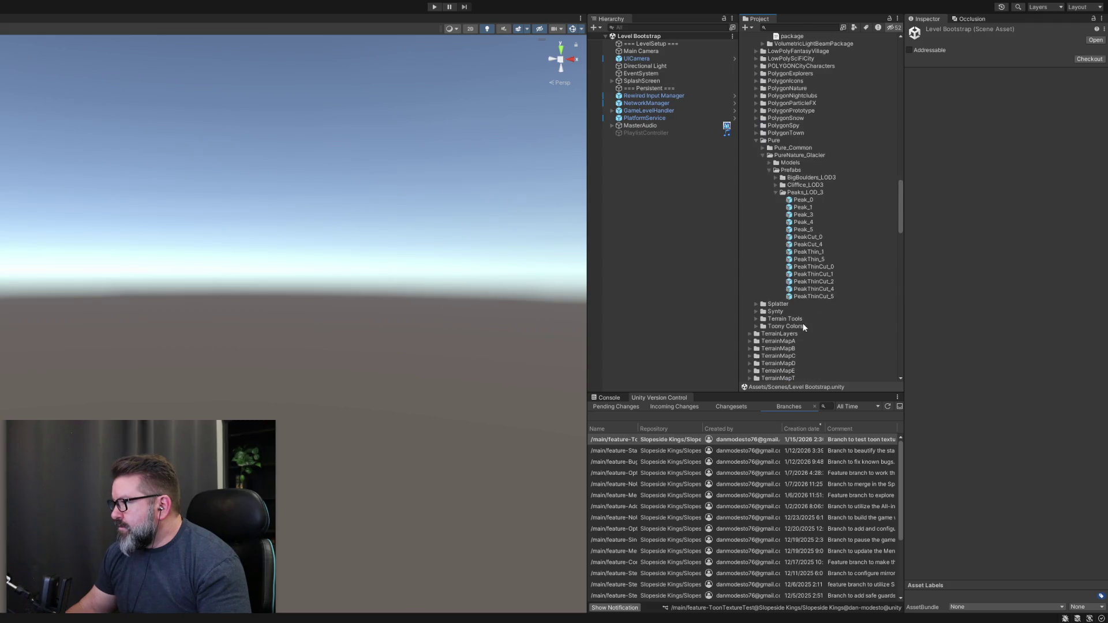
scroll(803, 327, down, 10)
Reimport BlackBackgroundPanelWide at a 256 max size.
click(786, 183)
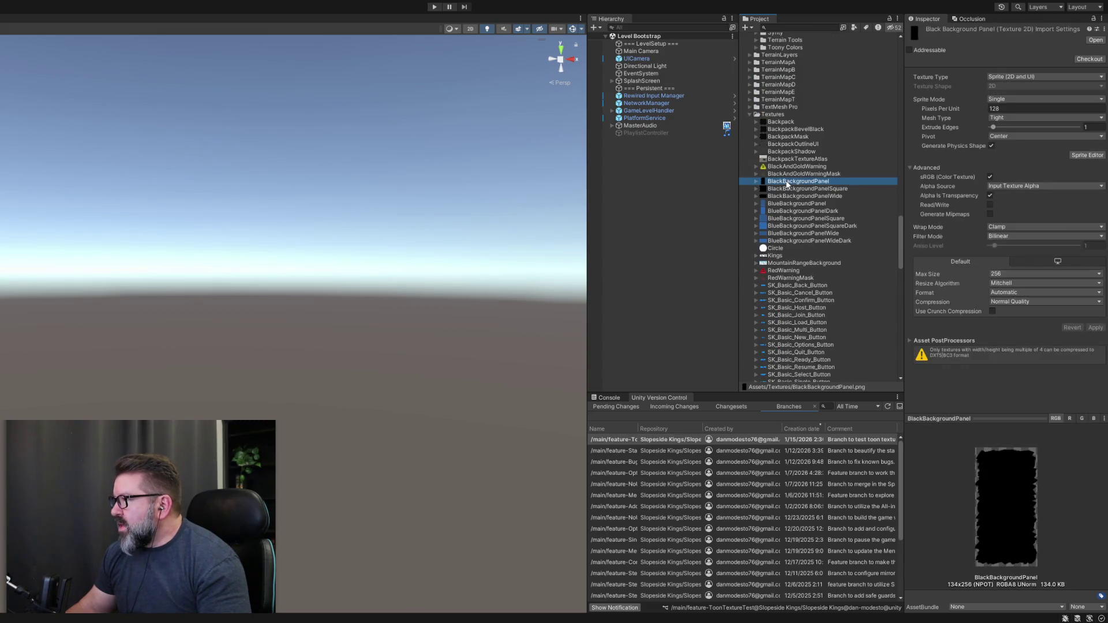
click(807, 190)
click(813, 194)
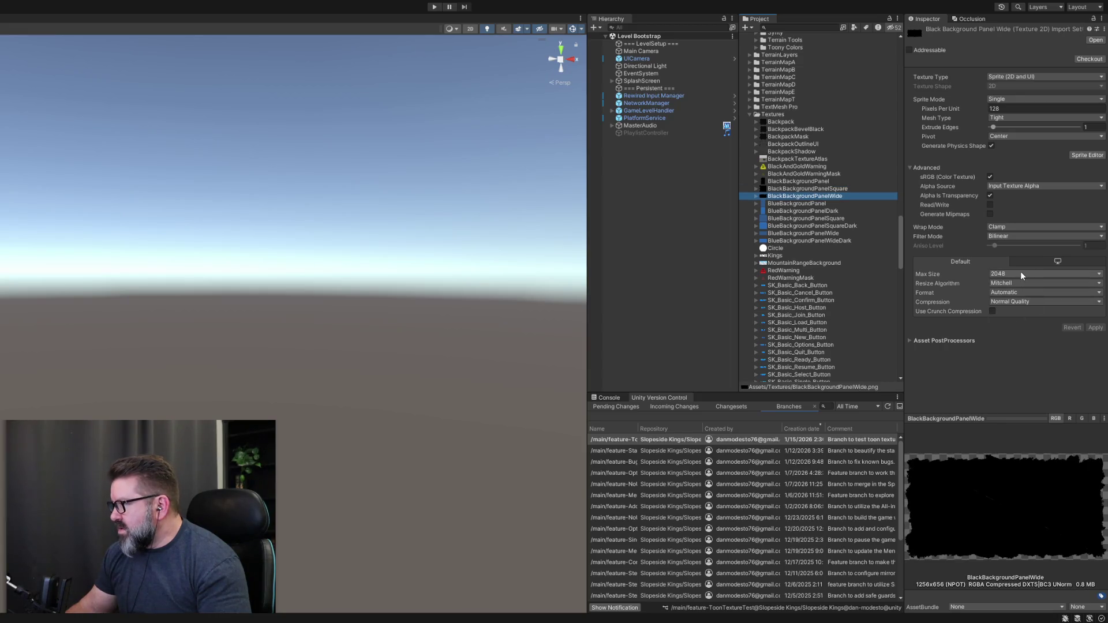
click(1031, 317)
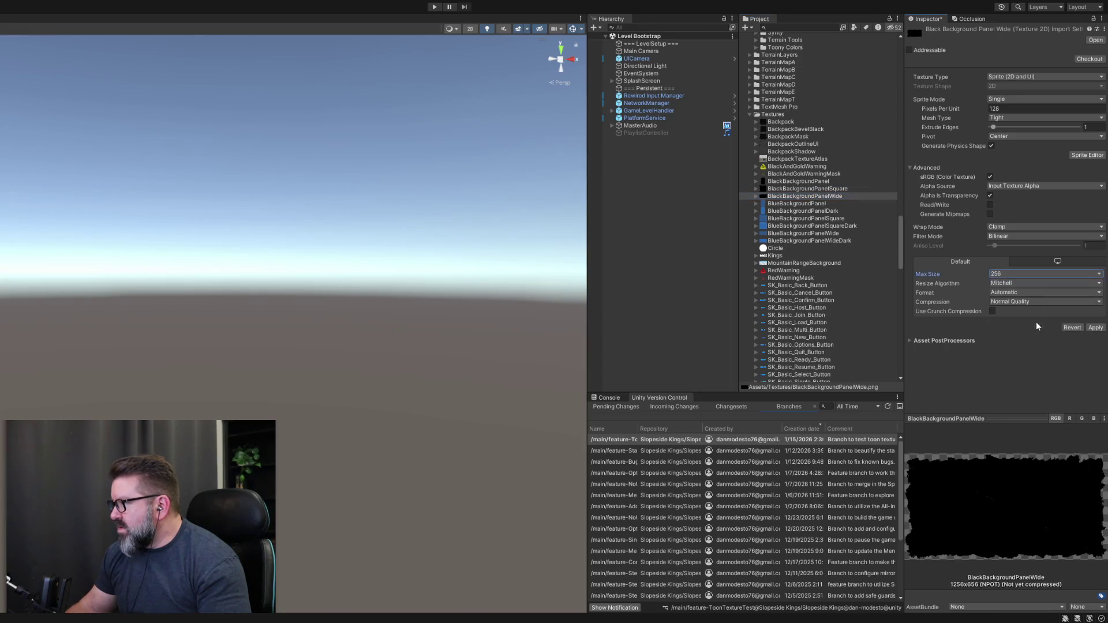
click(1093, 327)
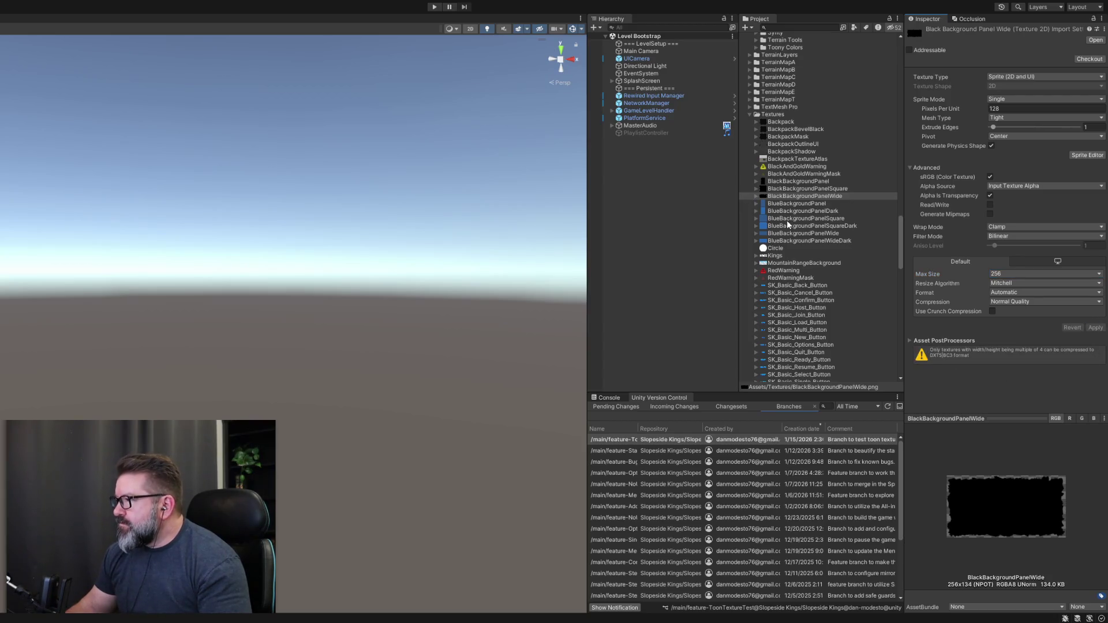
Select the BlueBackgroundPanel texture and start Play mode to test the menu.
click(902, 240)
drag(902, 241, 907, 362)
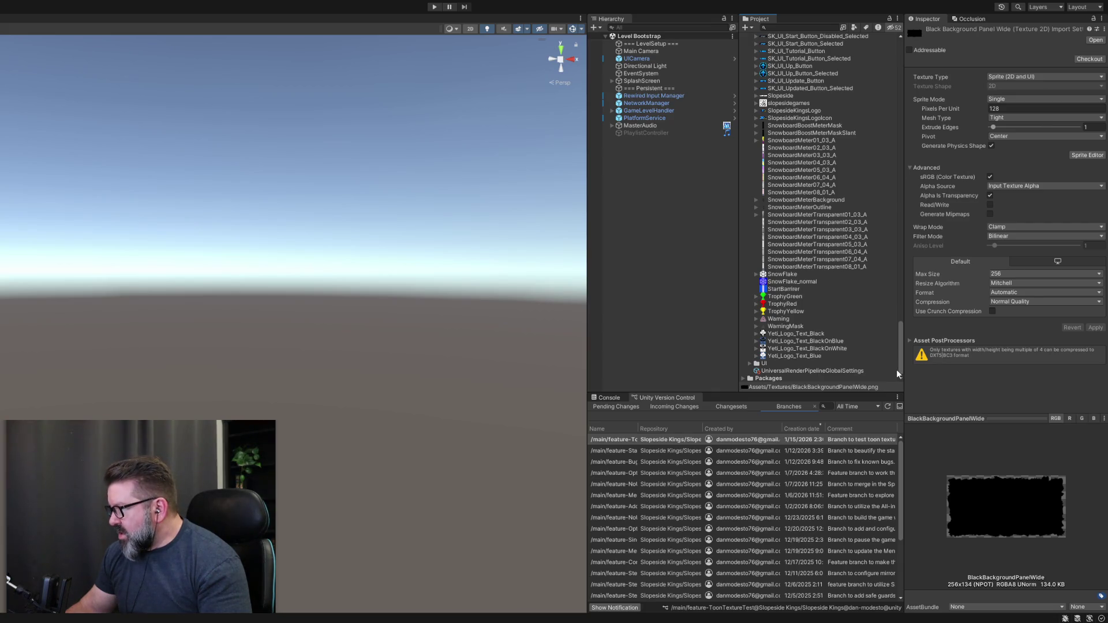
scroll(885, 243, up, 15)
scroll(884, 256, up, 1)
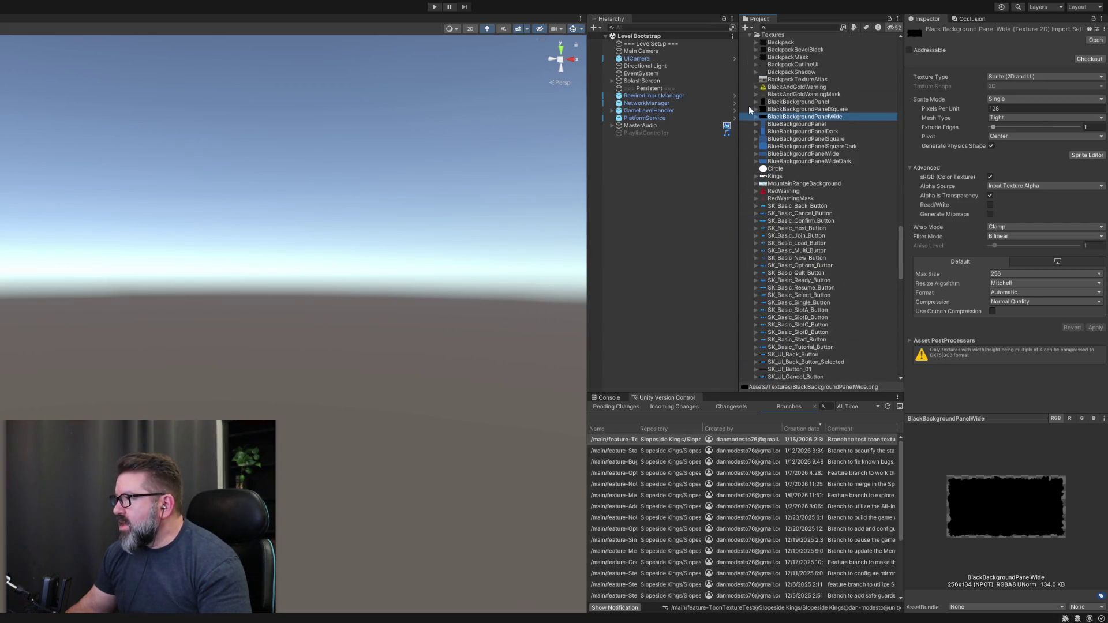
click(786, 124)
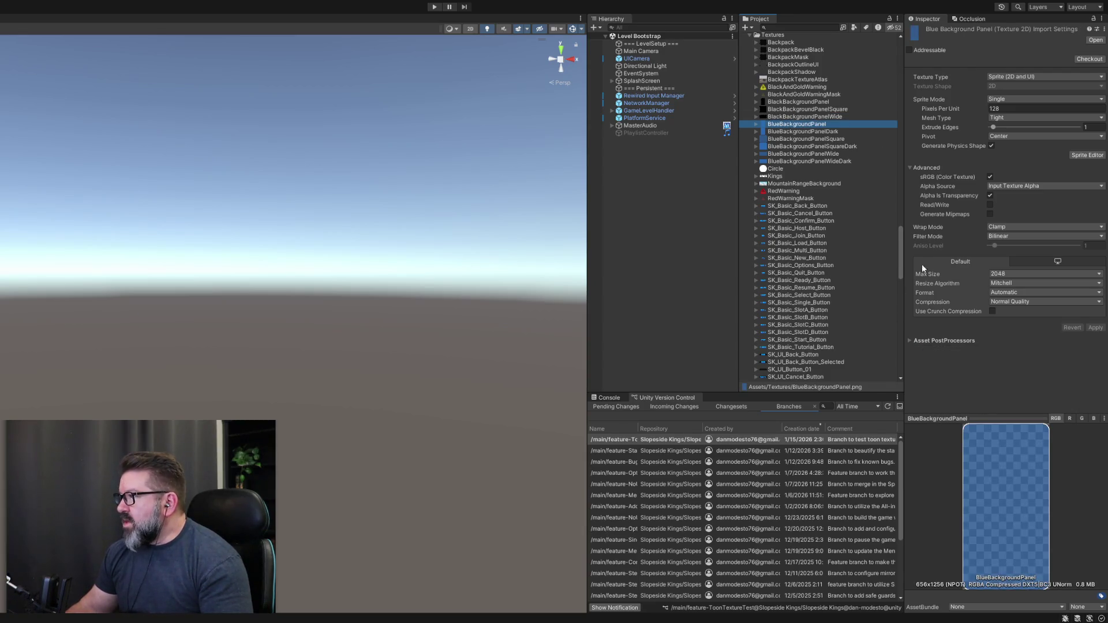
click(434, 7)
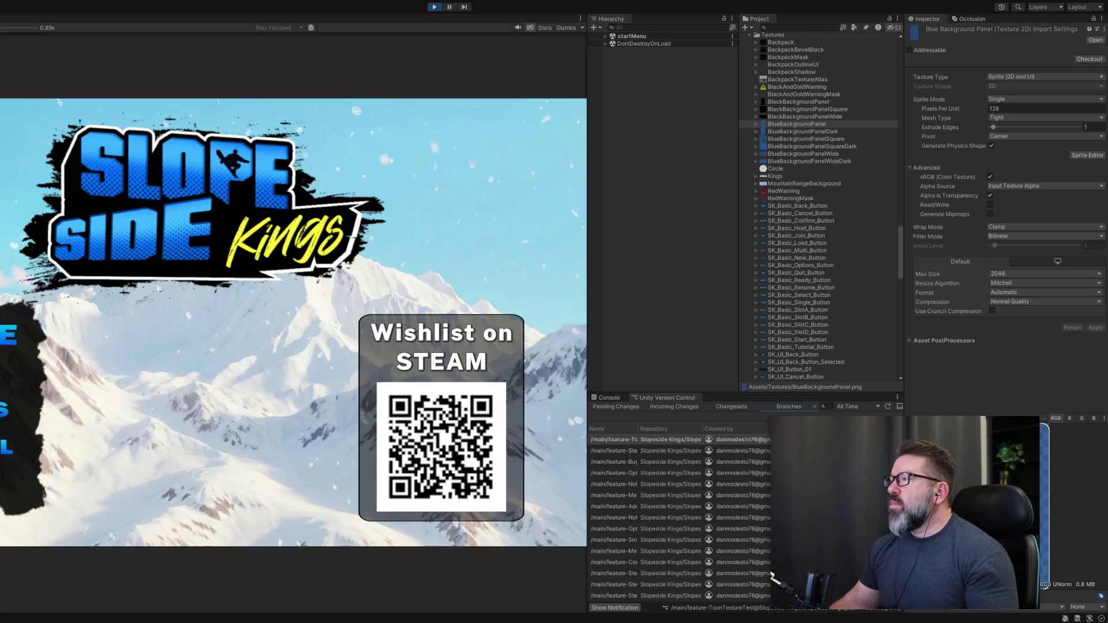
Widen the Game view and try single-player character selection, then return to the main menu.
drag(588, 272, 970, 272)
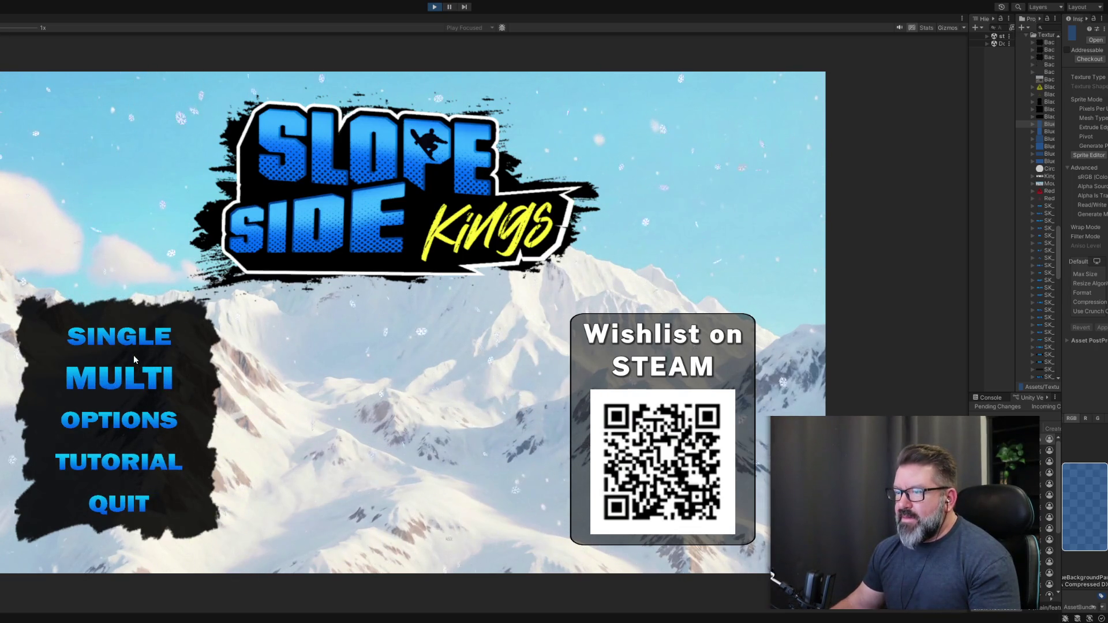
click(133, 340)
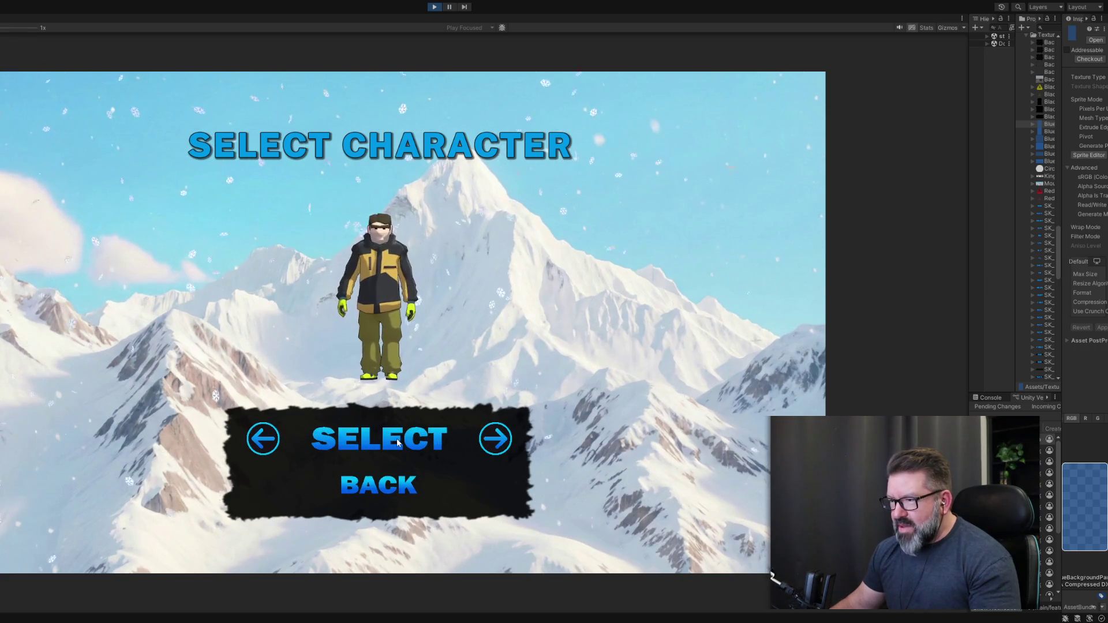
click(462, 451)
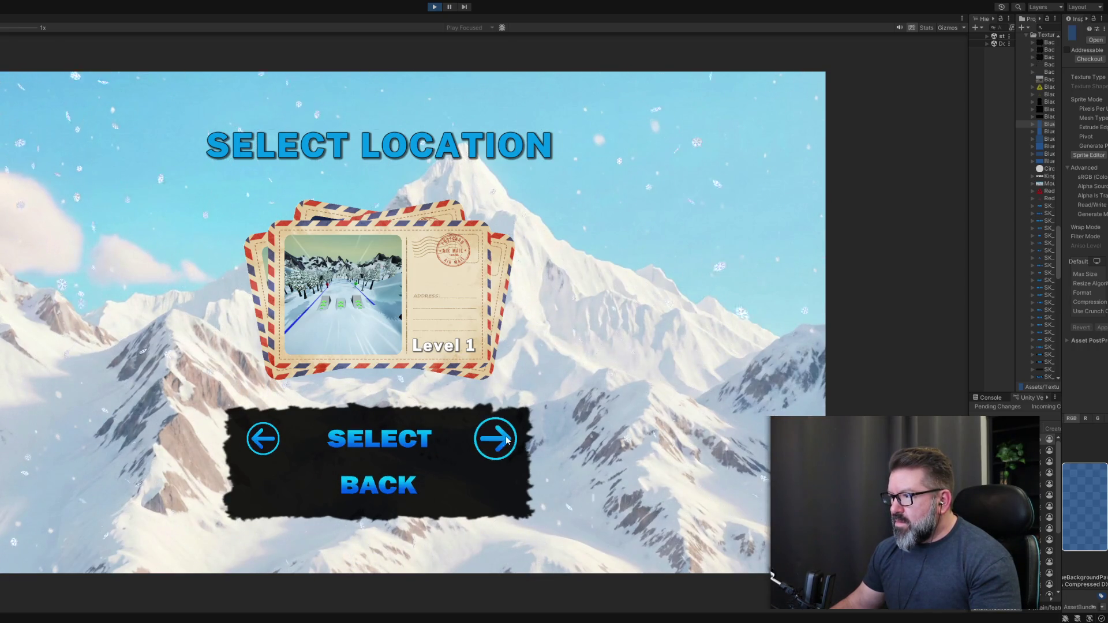
click(393, 488)
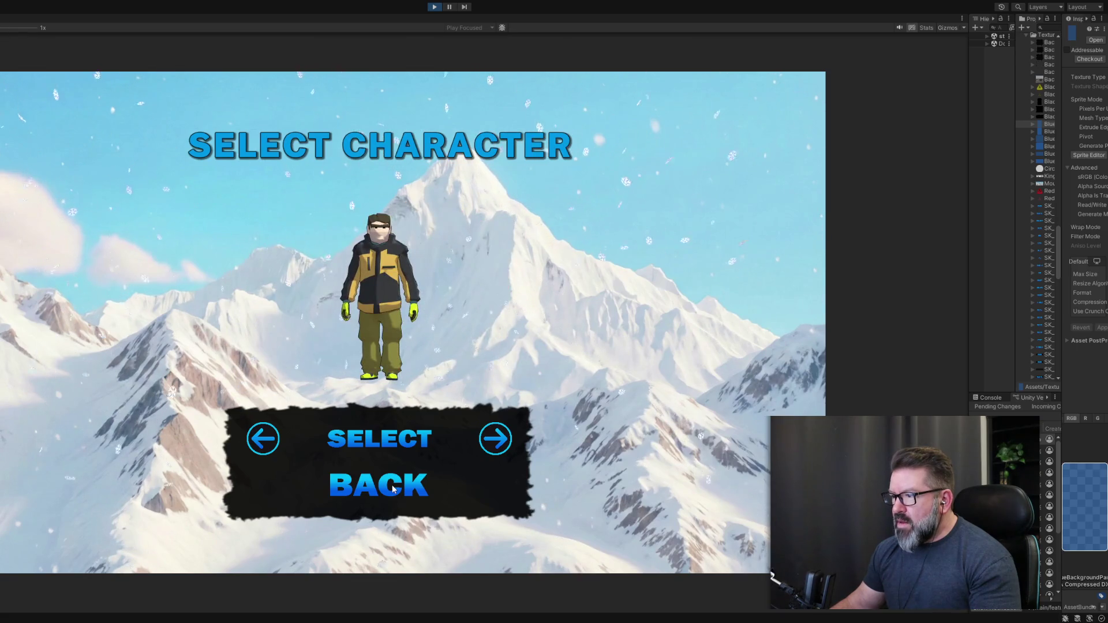
click(393, 489)
In the multiplayer lobby, ready up, pick Level 2, cancel the countdown, and stop Play mode.
click(159, 388)
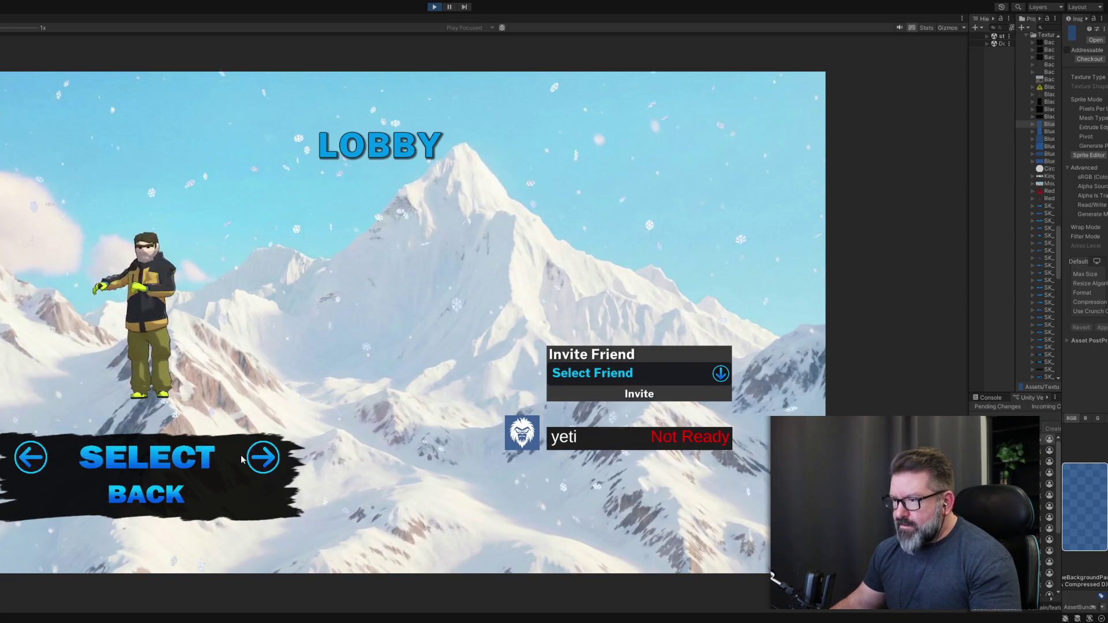
click(148, 458)
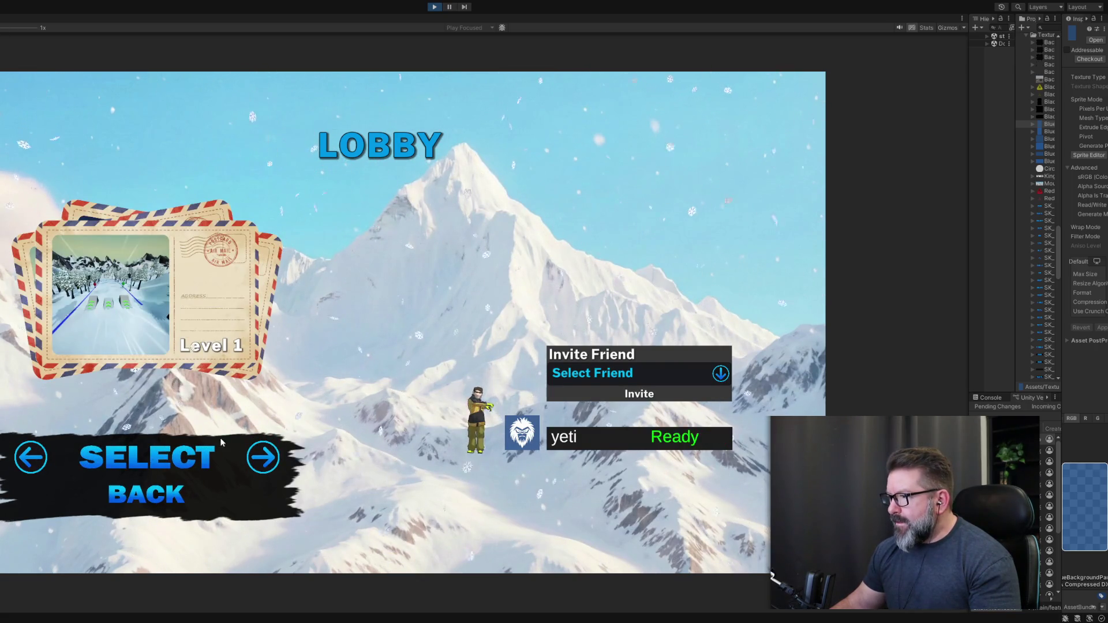
click(263, 457)
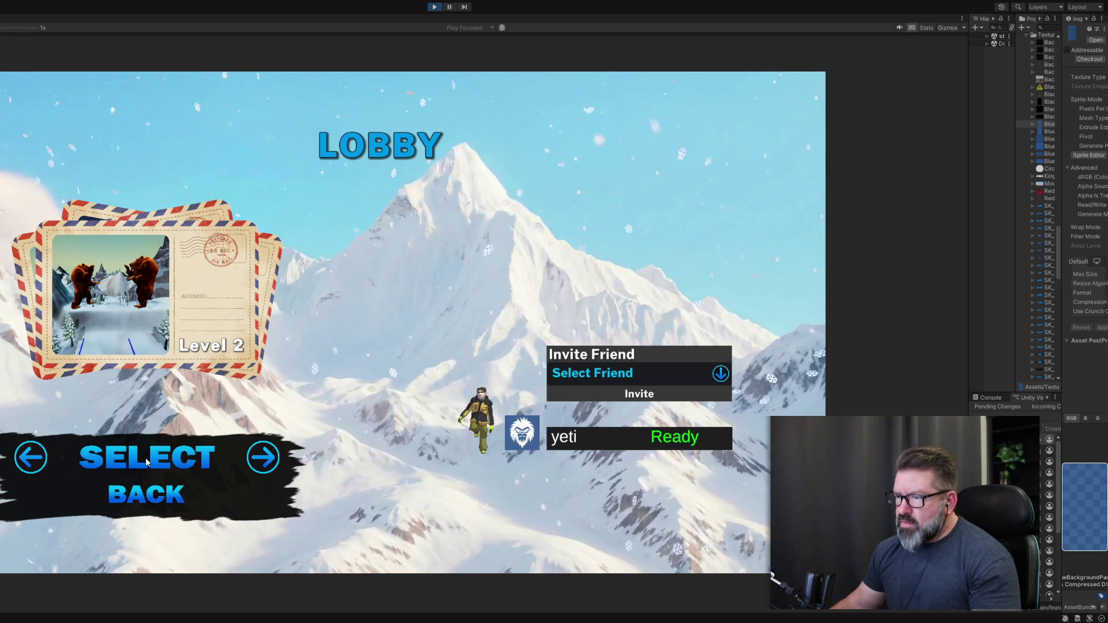
click(196, 466)
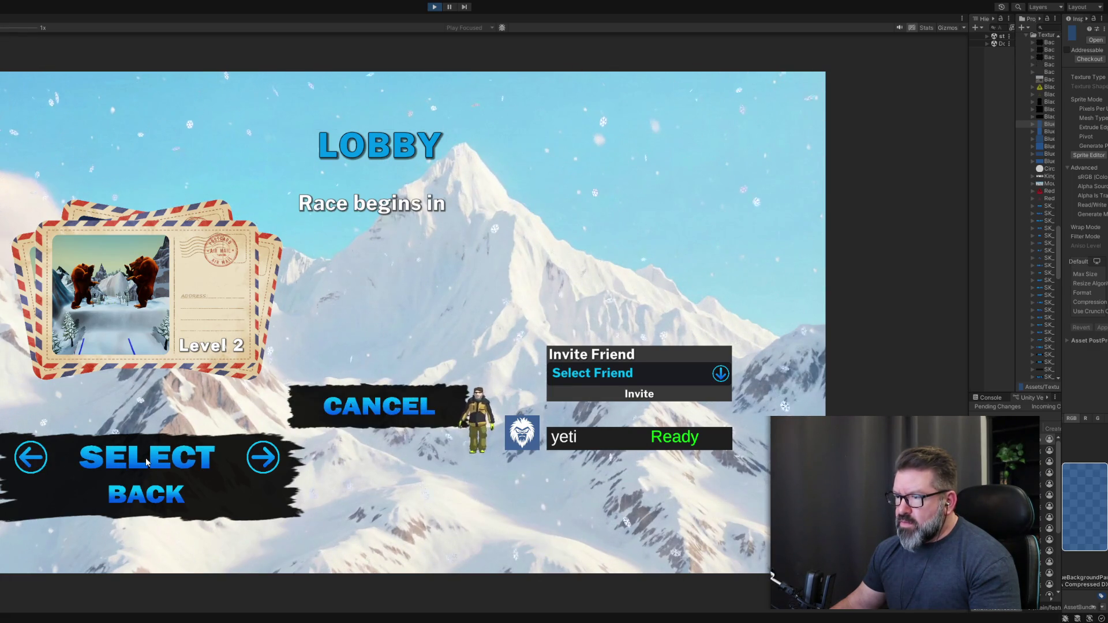
click(383, 414)
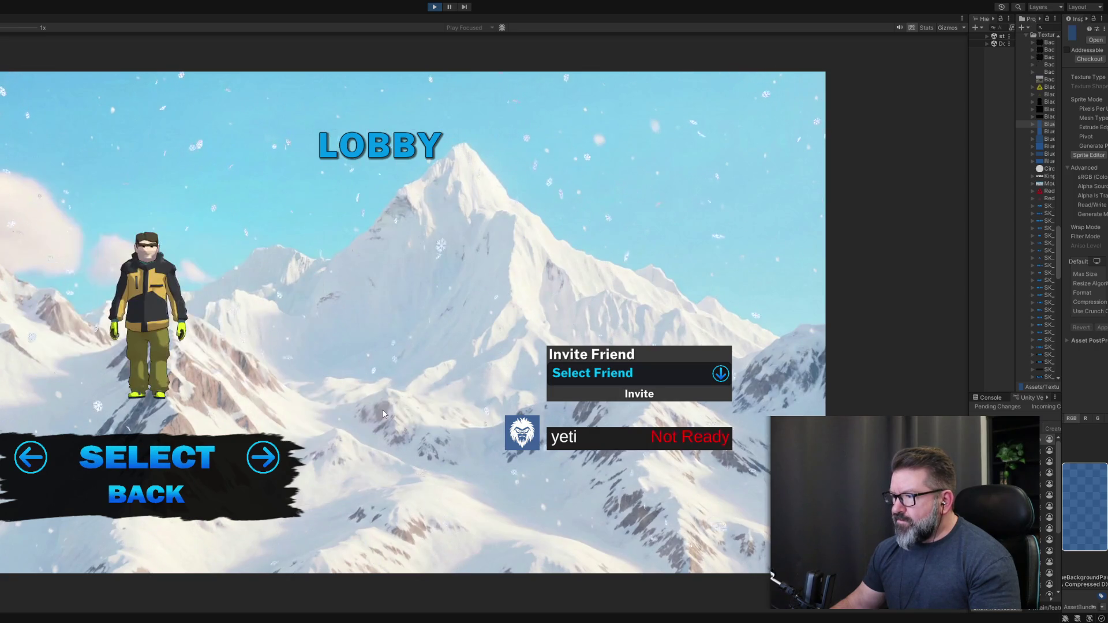
click(435, 7)
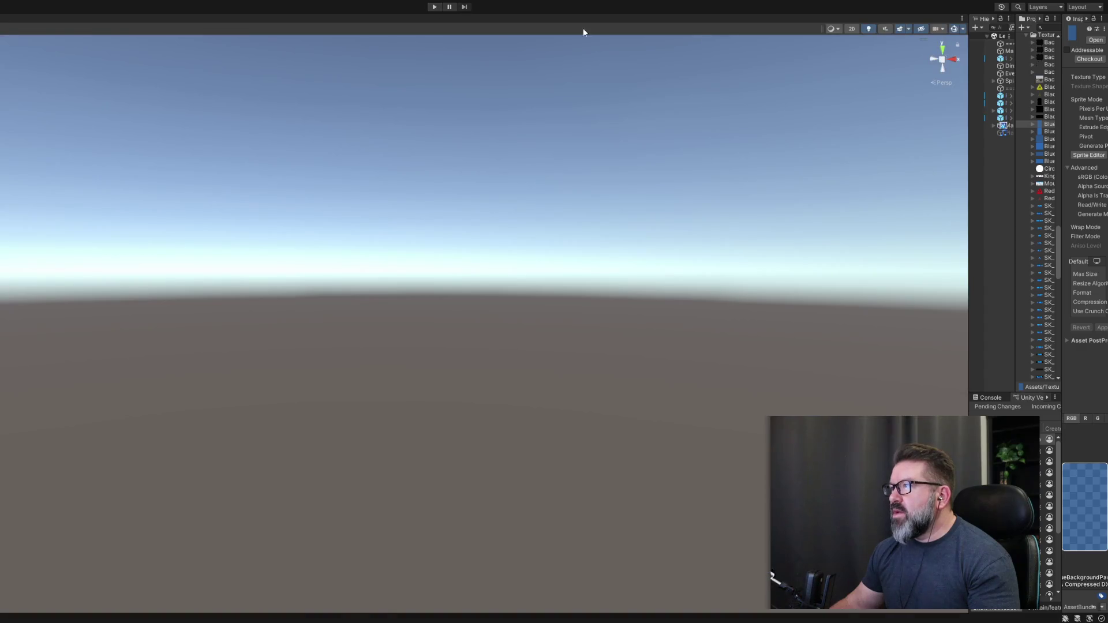
Widen the hierarchy, project list and import settings panels.
drag(969, 161, 455, 162)
drag(754, 256, 607, 260)
drag(1060, 281, 648, 269)
drag(506, 276, 539, 284)
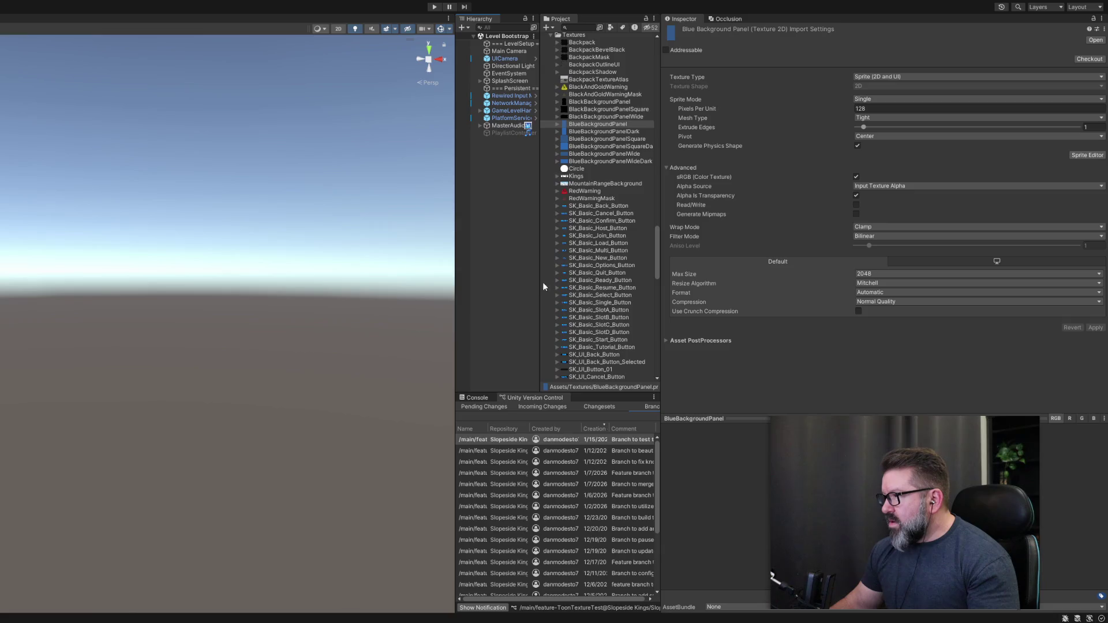
drag(661, 327, 769, 340)
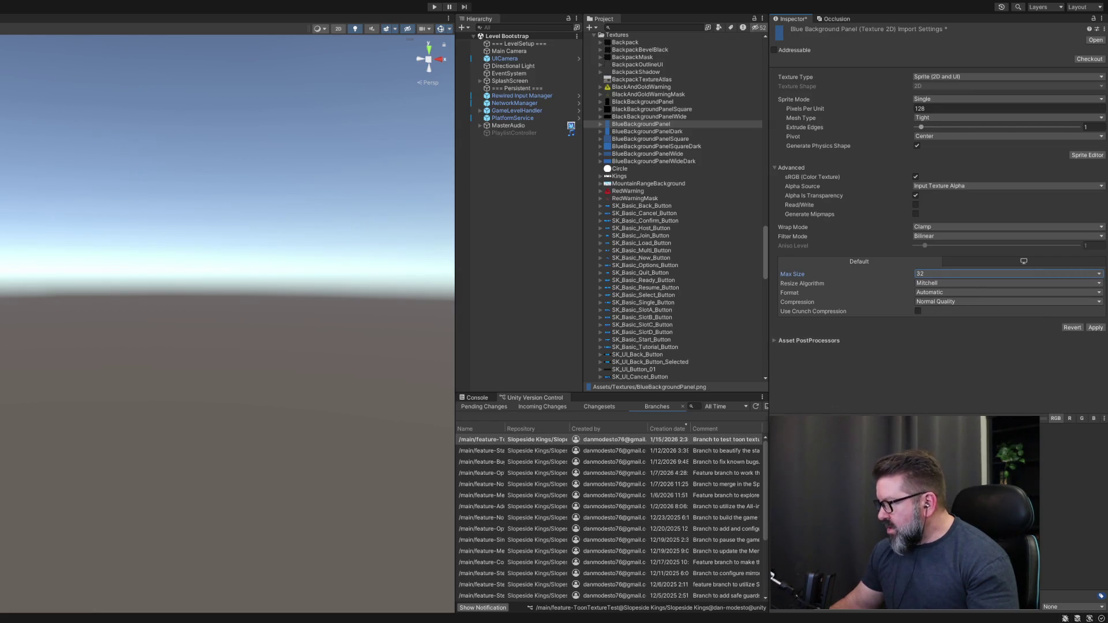
Apply a 32 max size to BlueBackgroundPanel, BlueBackgroundPanelDark and BlueBackgroundPanelSquare.
click(1095, 326)
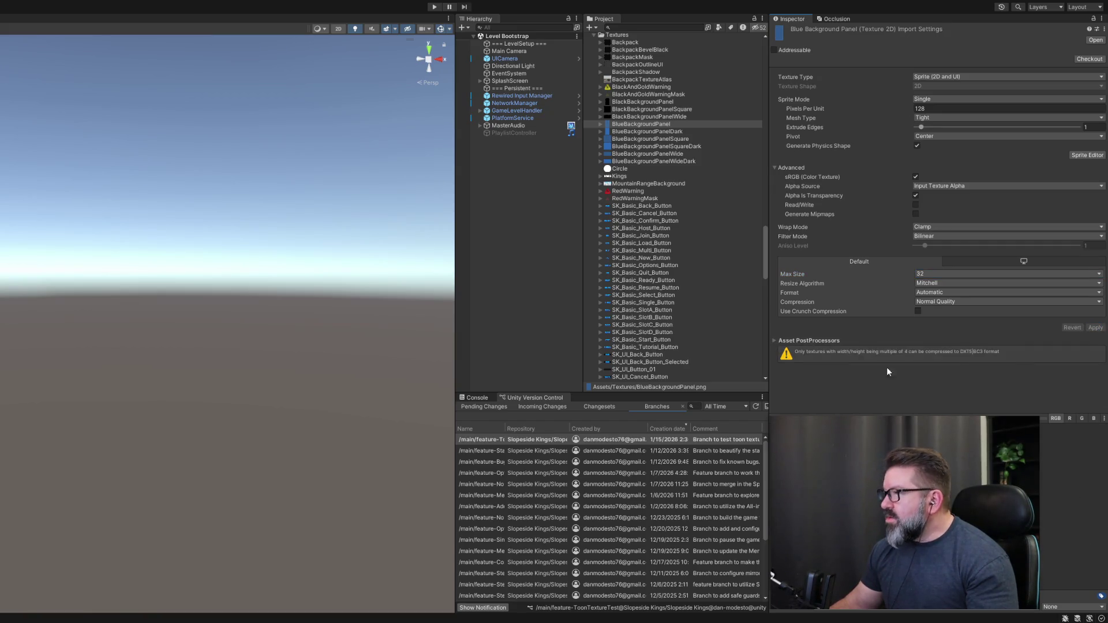
click(651, 131)
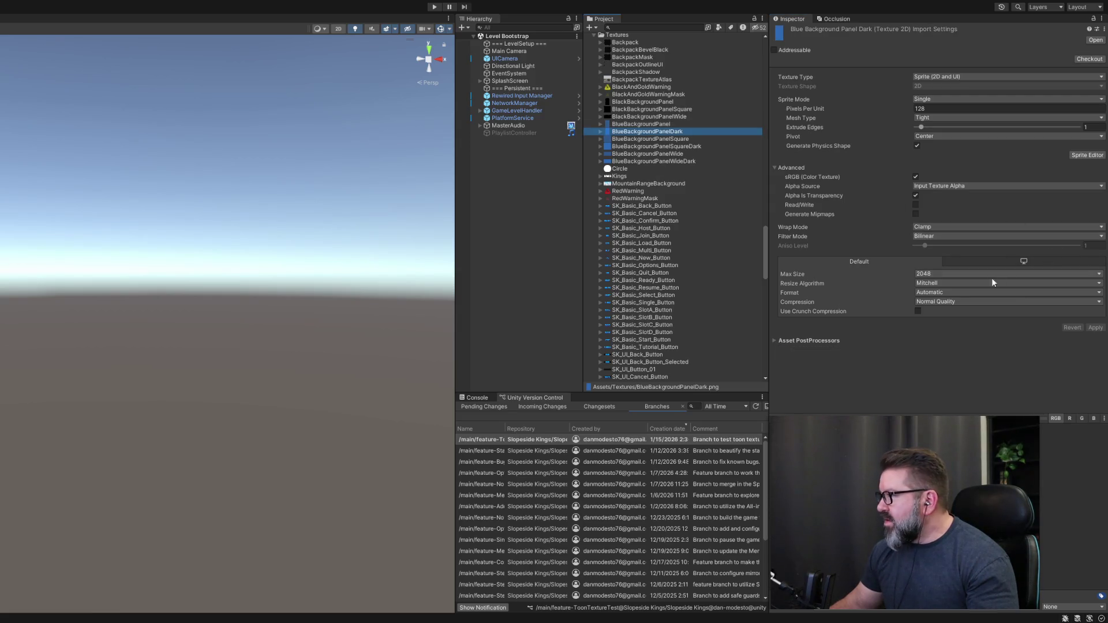
click(957, 273)
click(951, 283)
click(1095, 327)
click(640, 139)
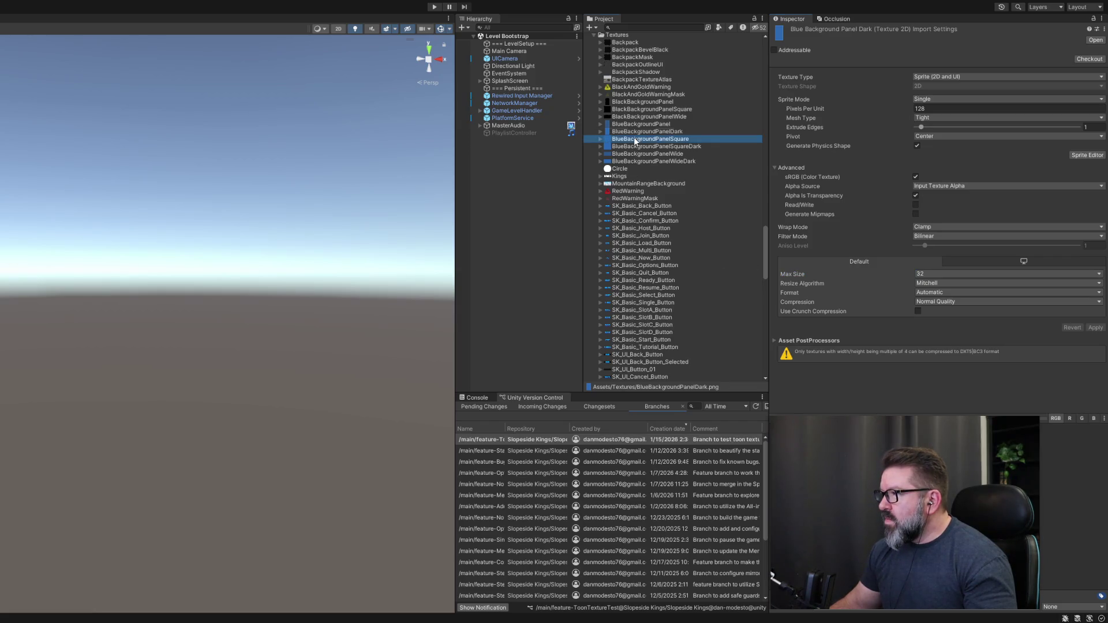
click(1036, 272)
click(954, 282)
click(1095, 327)
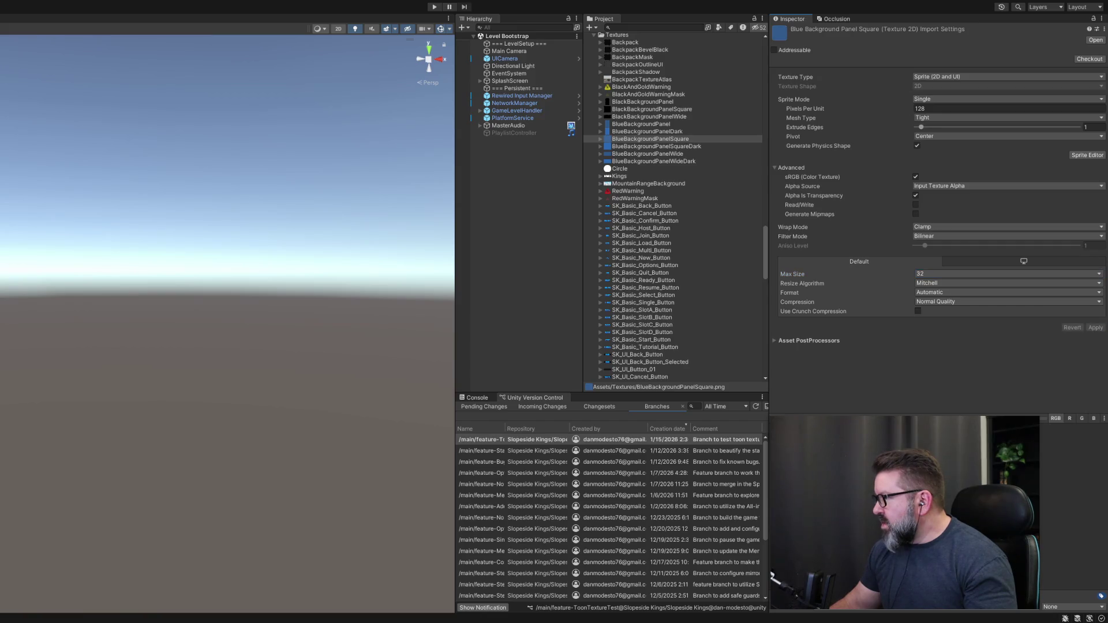
Apply a 32 max size to BlueBackgroundPanelSquareDark, BlueBackgroundPanelWide and BlueBackgroundPanelWideDark.
click(645, 147)
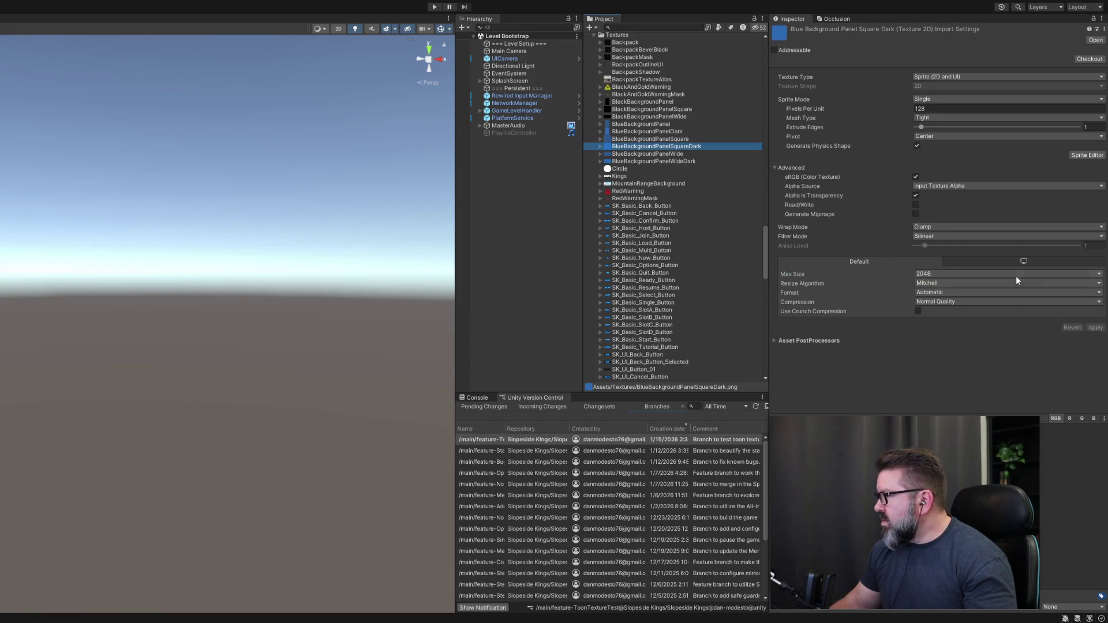
click(982, 273)
click(959, 283)
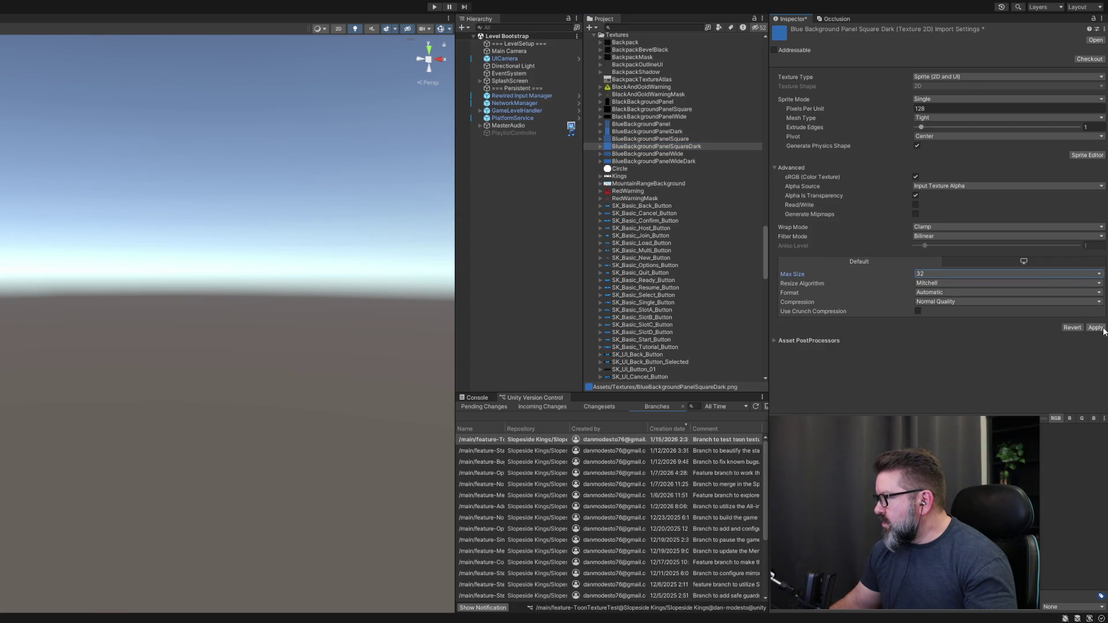
click(1095, 327)
click(654, 154)
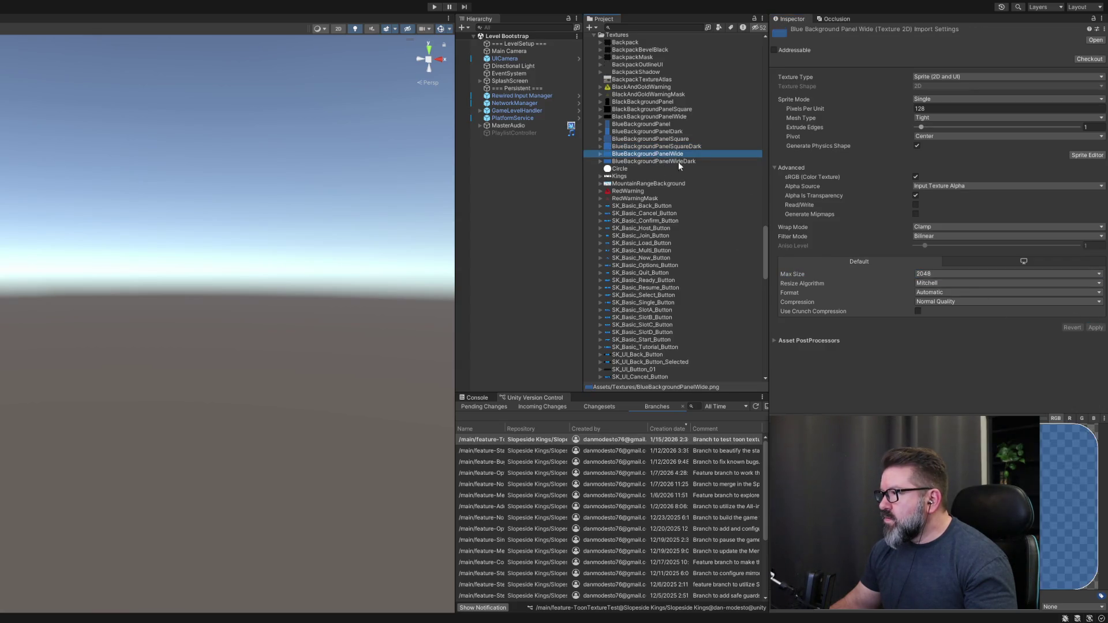
click(958, 274)
click(958, 283)
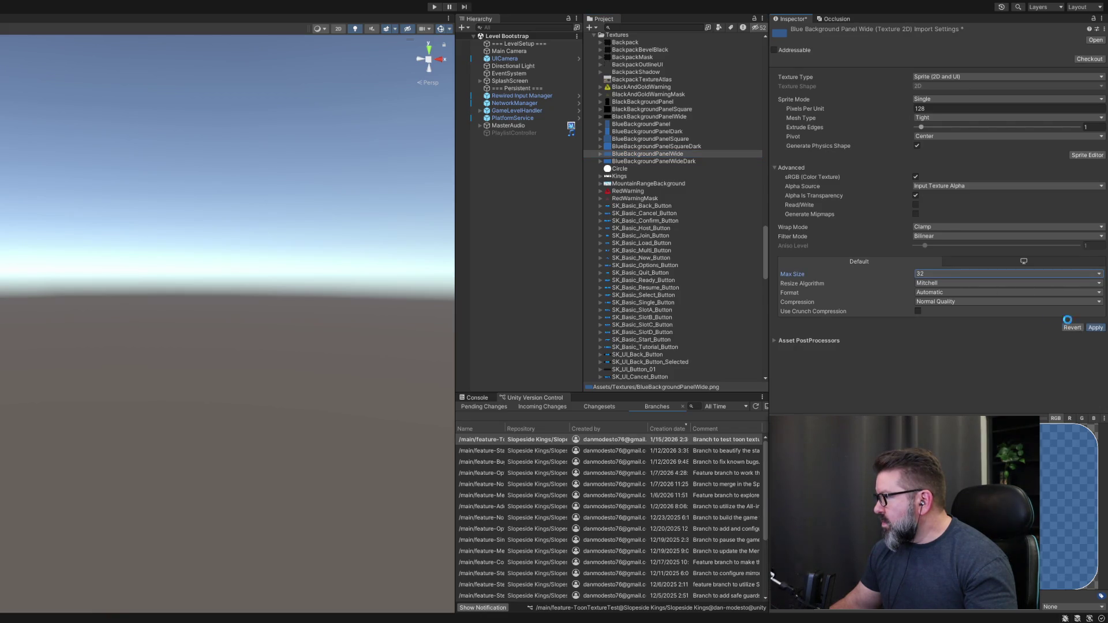
click(662, 161)
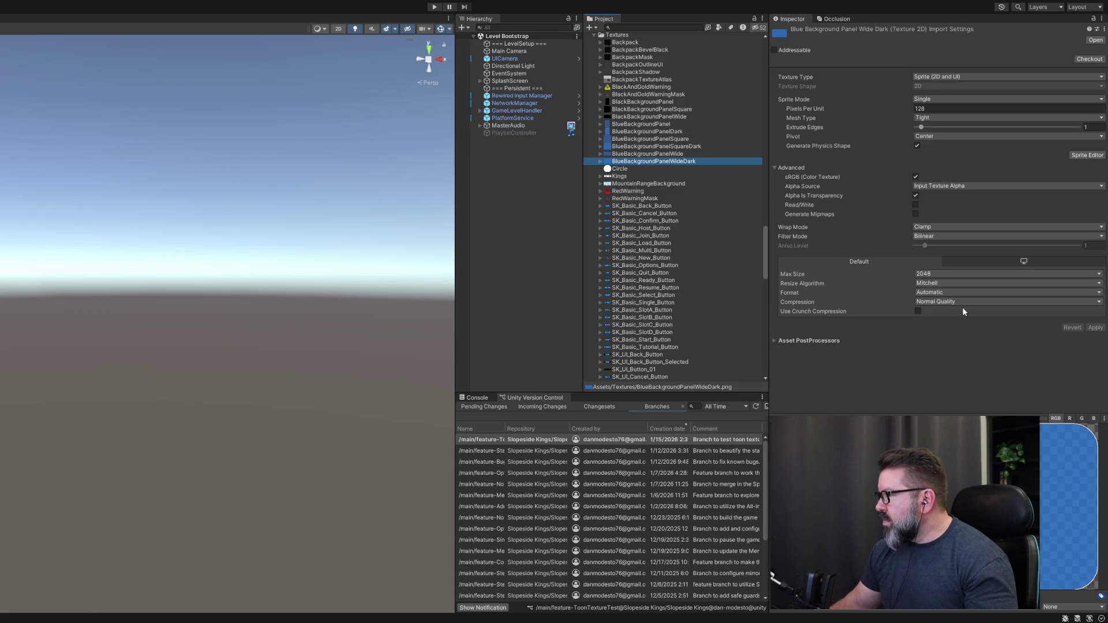
click(971, 276)
click(947, 283)
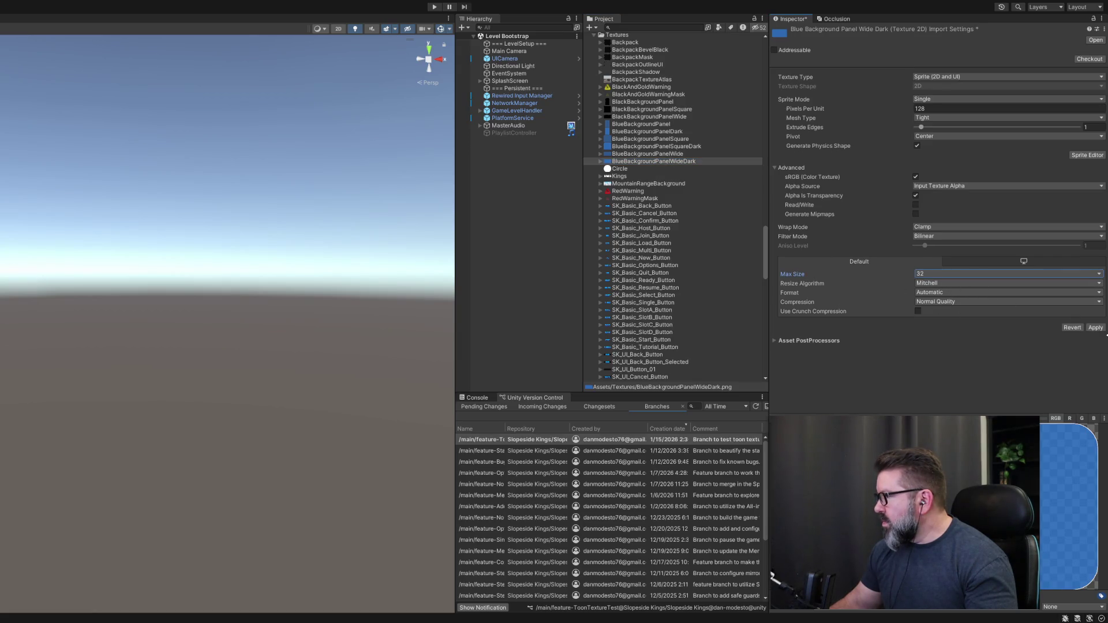
click(1095, 328)
click(620, 170)
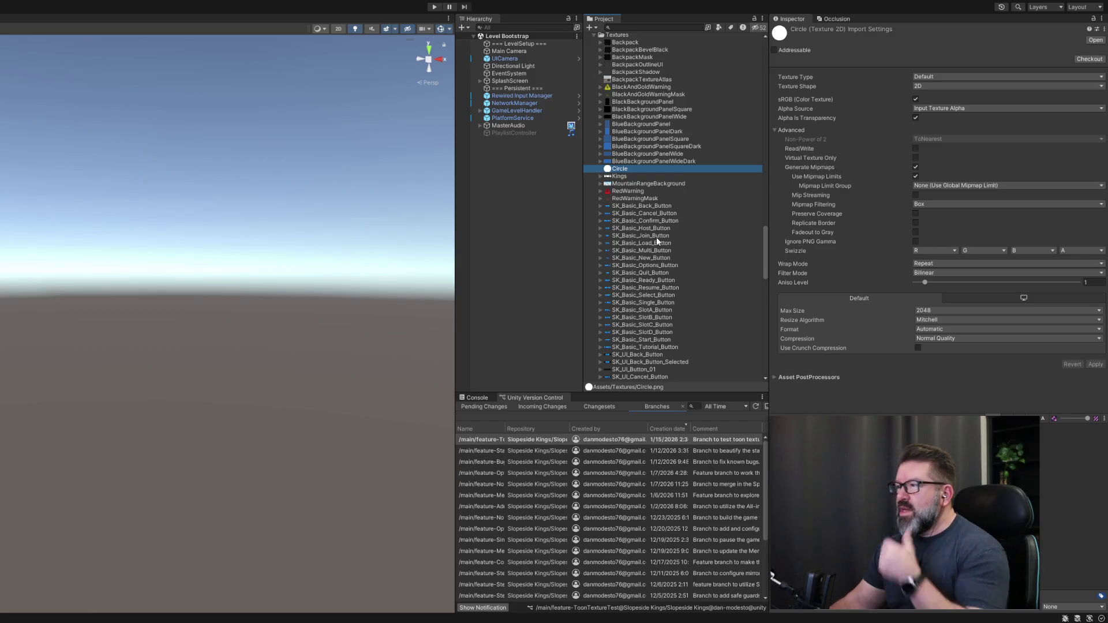
Review import settings of the Kings, MountainRangeBackground, RedWarning and RedWarningMask textures.
click(641, 178)
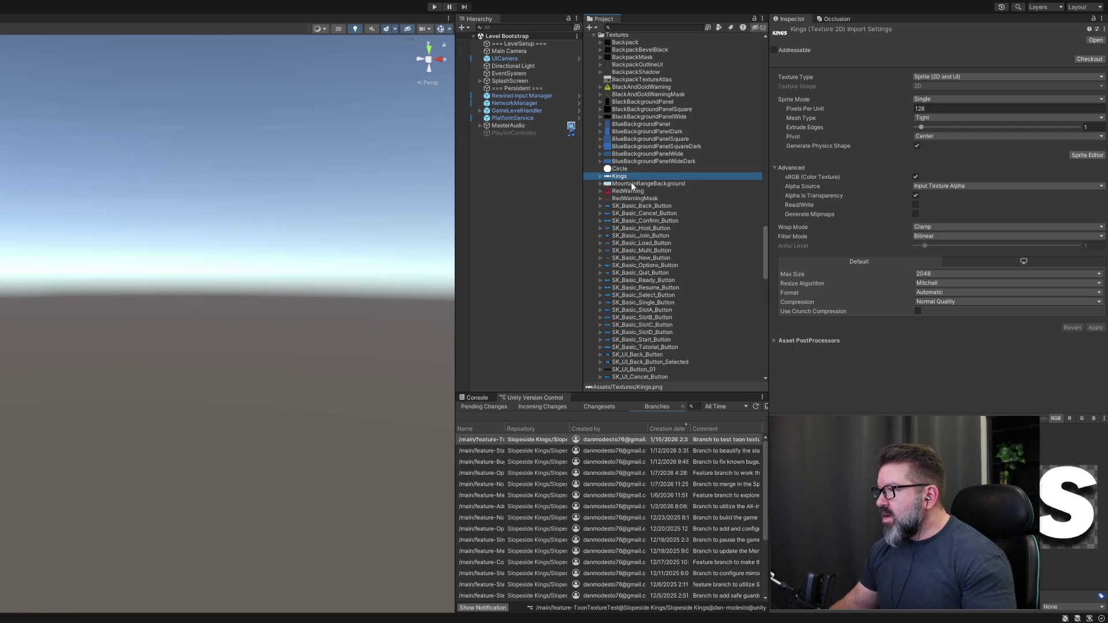
click(634, 184)
click(643, 175)
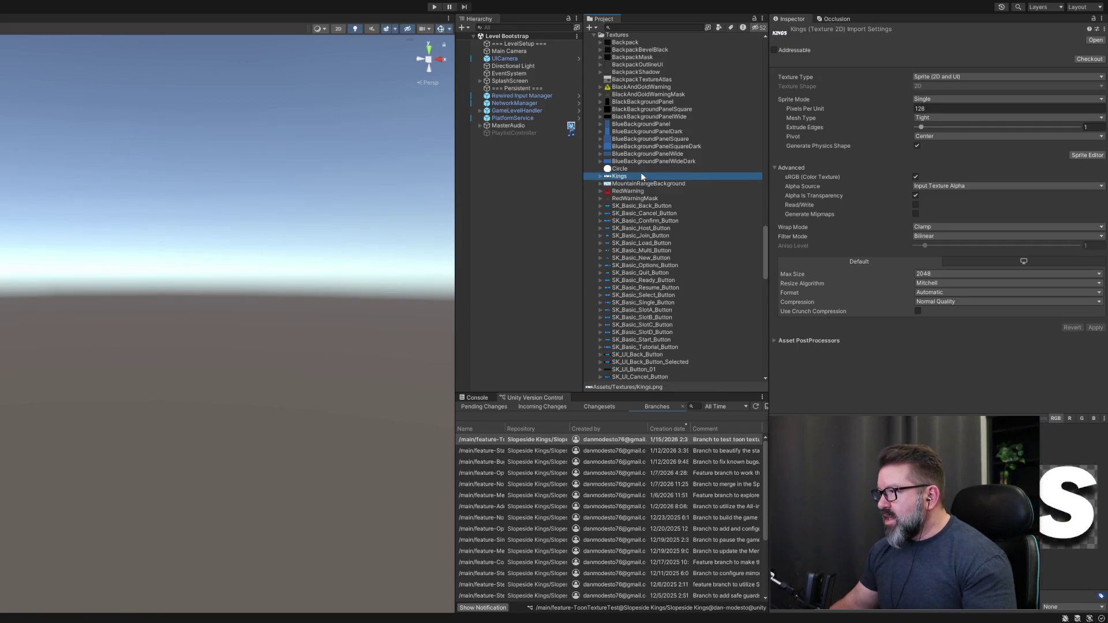
click(640, 171)
click(632, 199)
click(633, 192)
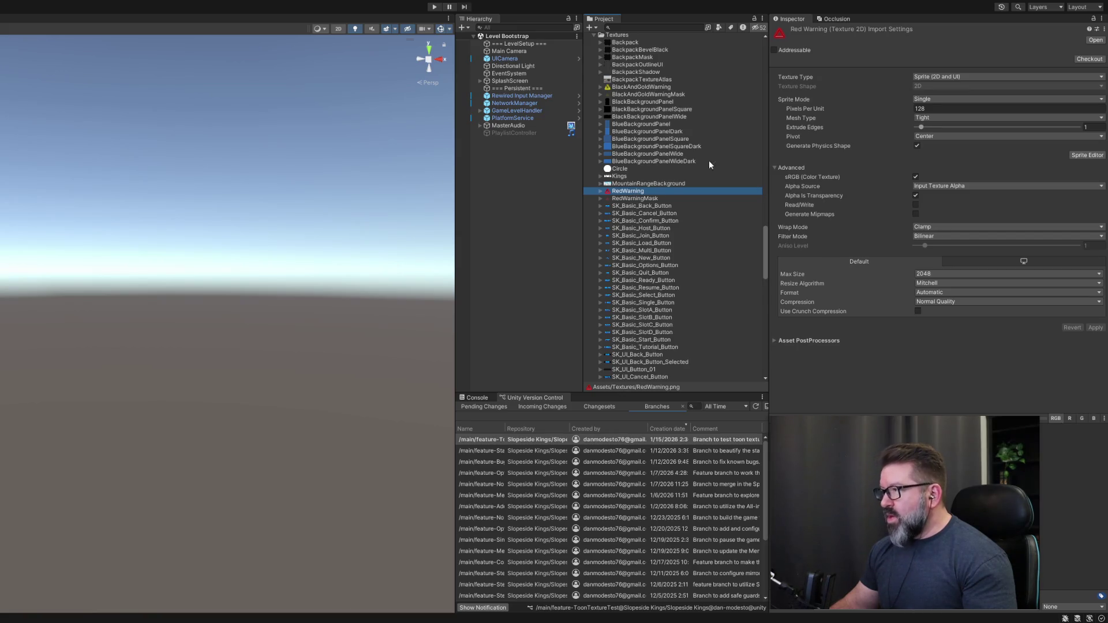
click(641, 199)
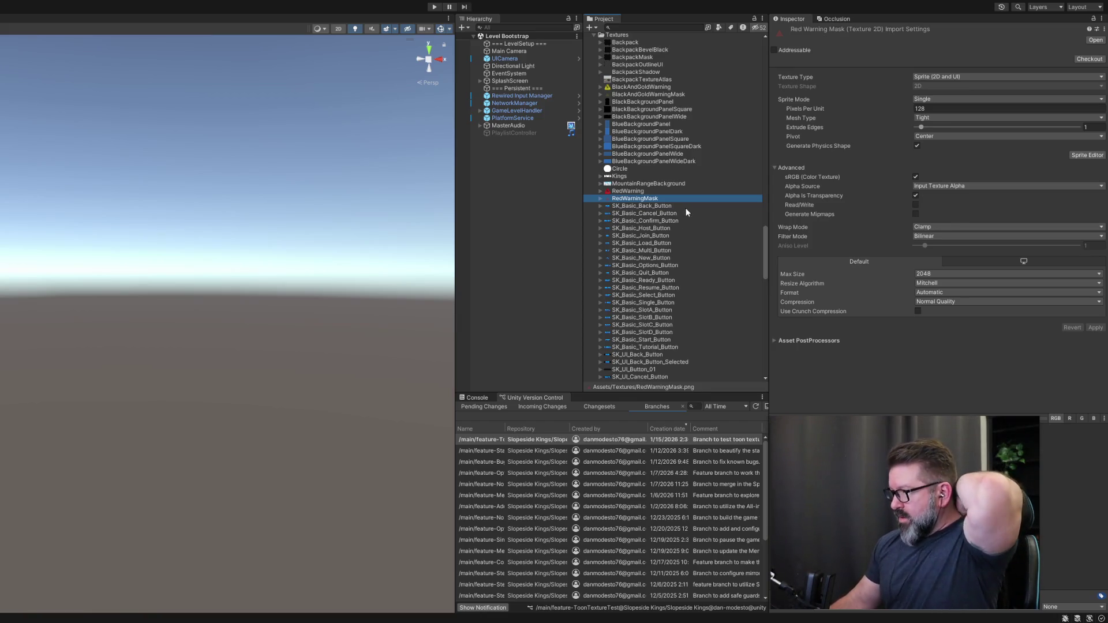
Step through the SK_Basic button textures, ending on SK_Basic_Back_Button.
key(Down)
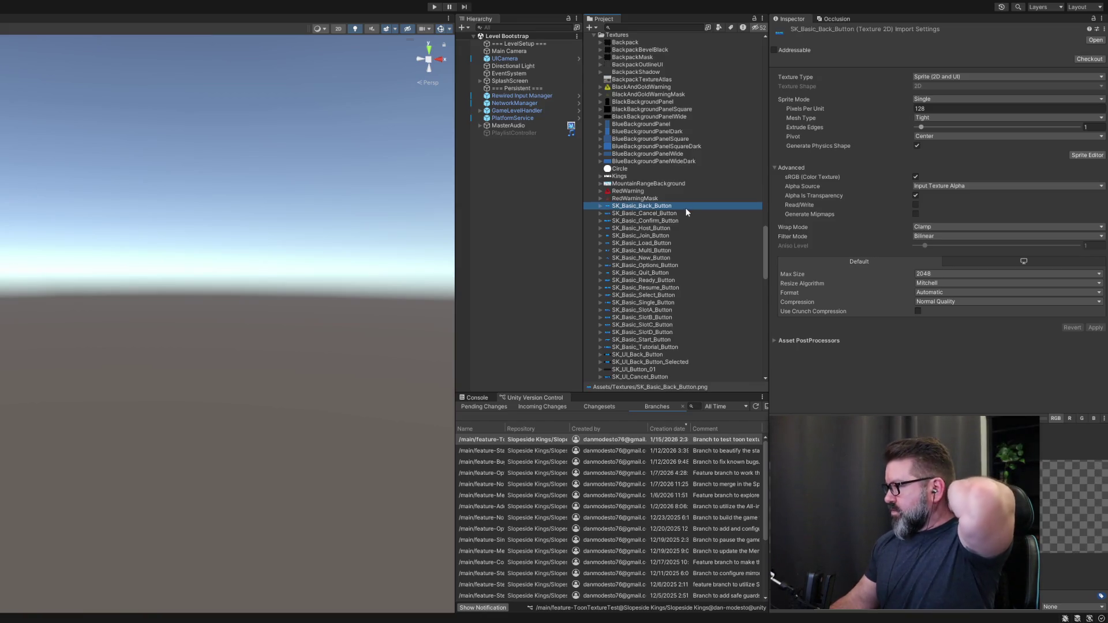
key(Down)
key(Up)
key(Down)
key(Down)
key(Down)
key(Down)
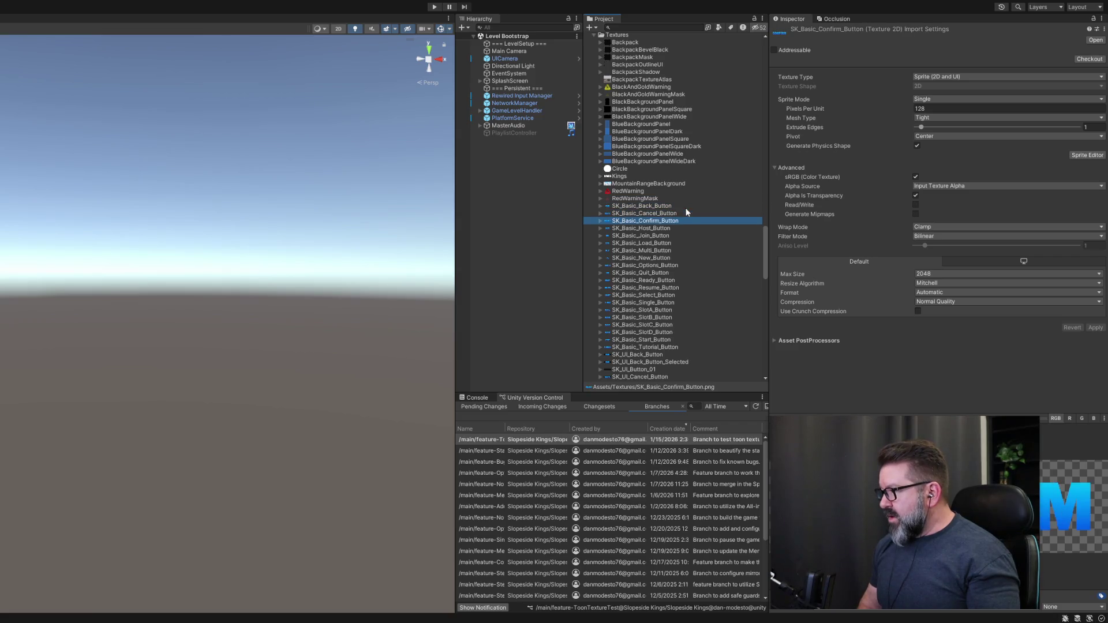
key(Down)
key(Down)
key(Down)
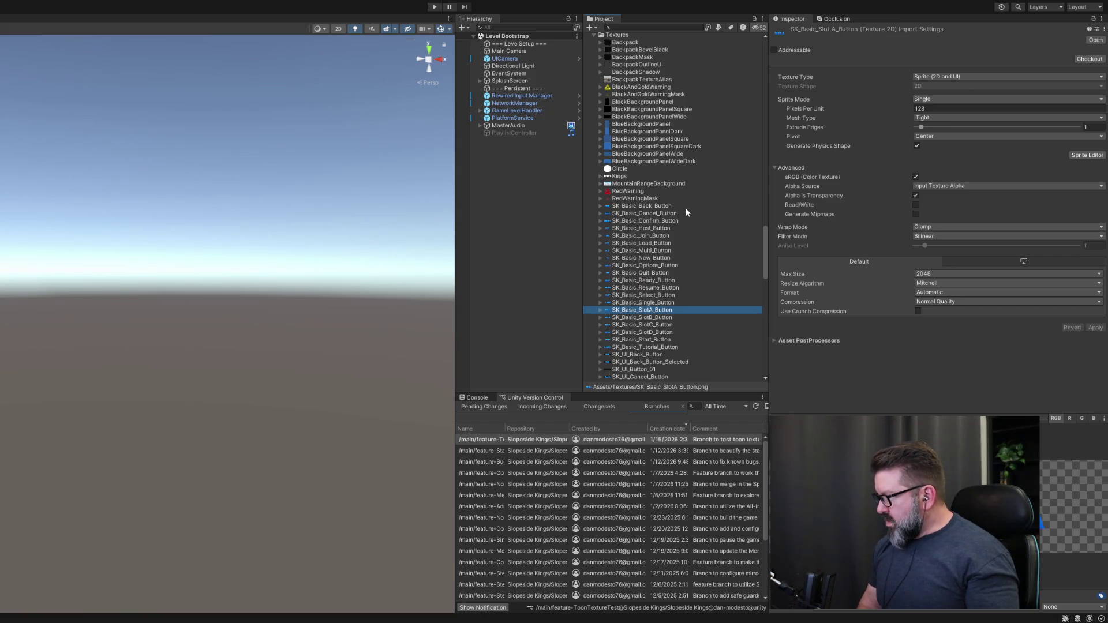
key(Up)
key(Up)
key(Up)
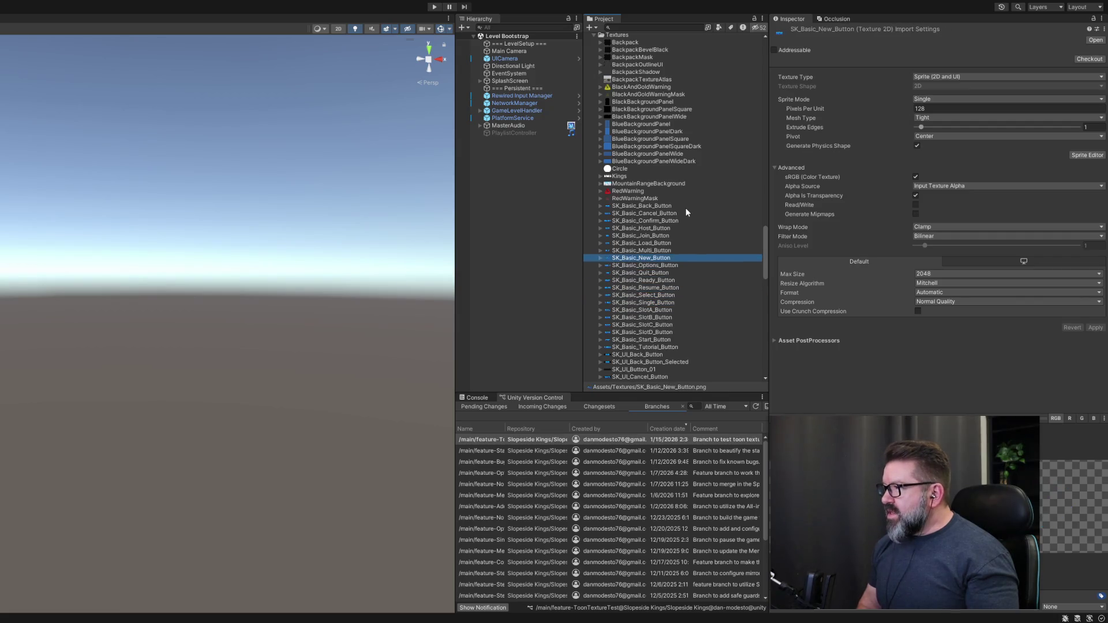
key(Up)
key(Up)
key(Up)
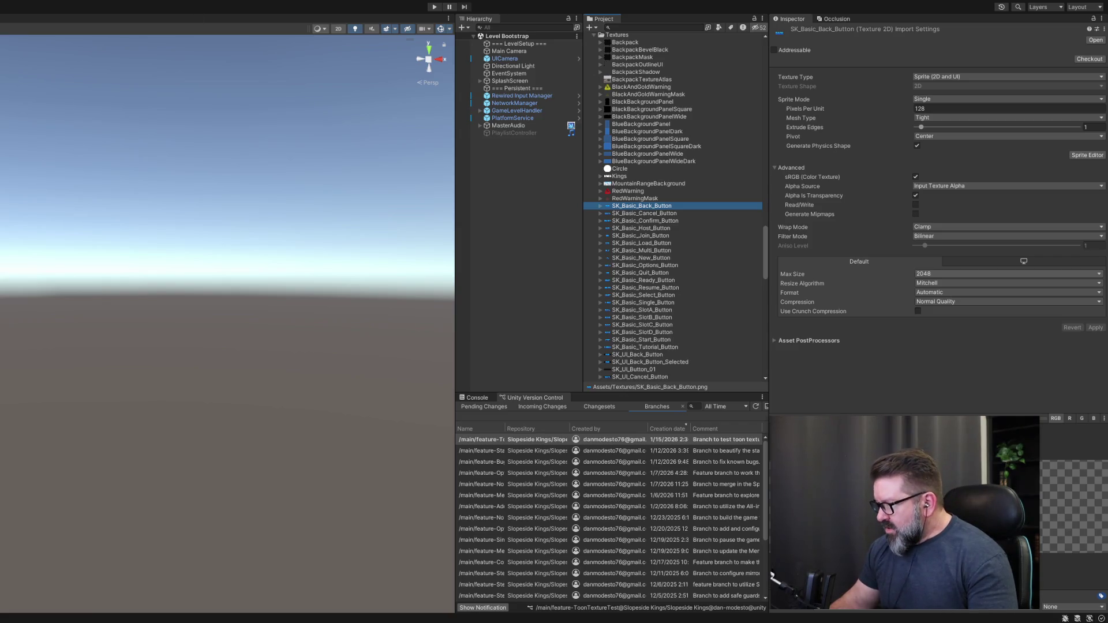
Try SK_Basic_Back_Button at 2048 and 256 max sizes, then apply 1024.
click(792, 274)
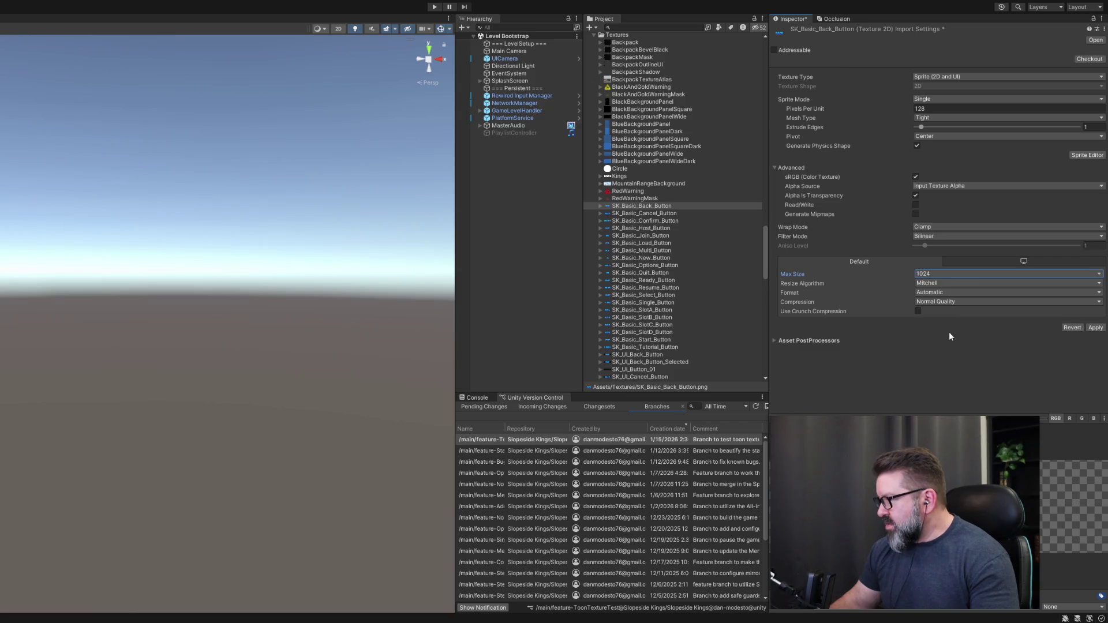
click(1096, 328)
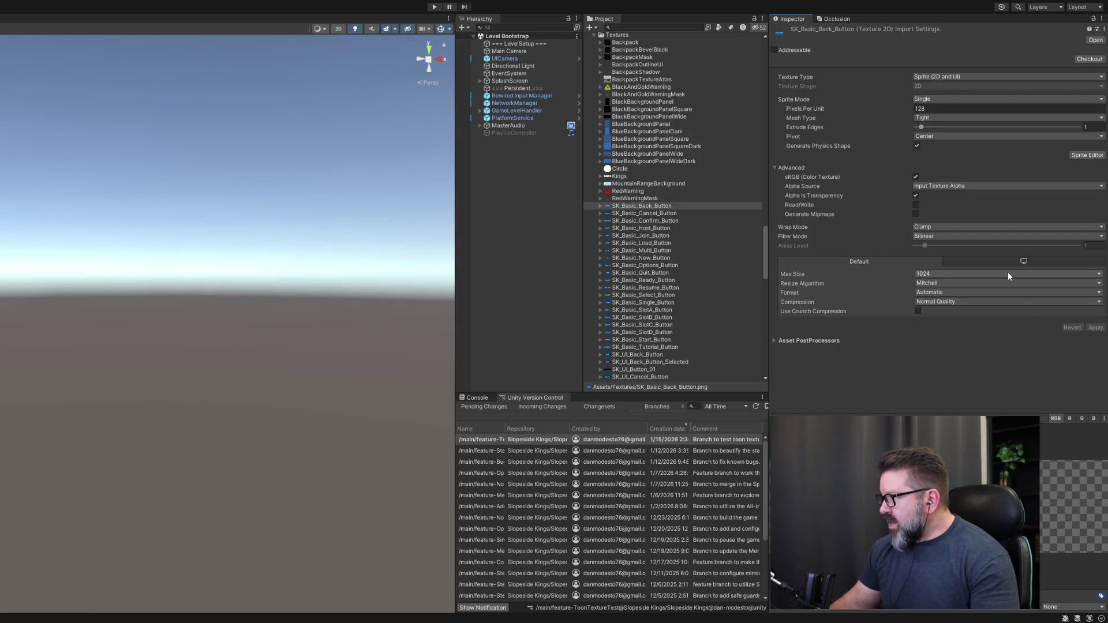
key(ctrl+z)
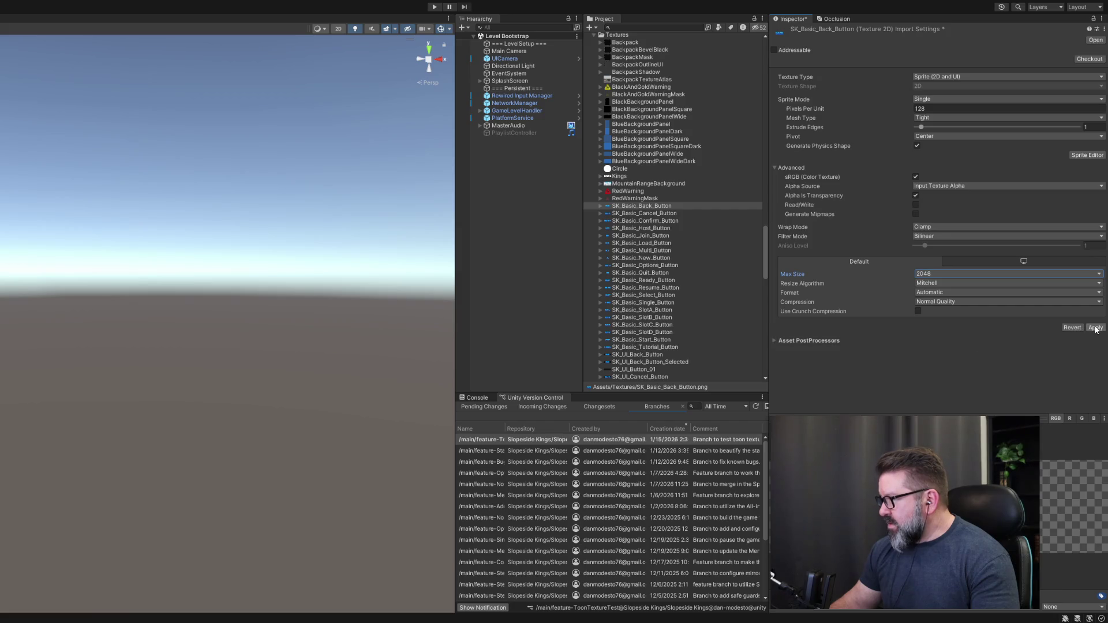
click(1095, 327)
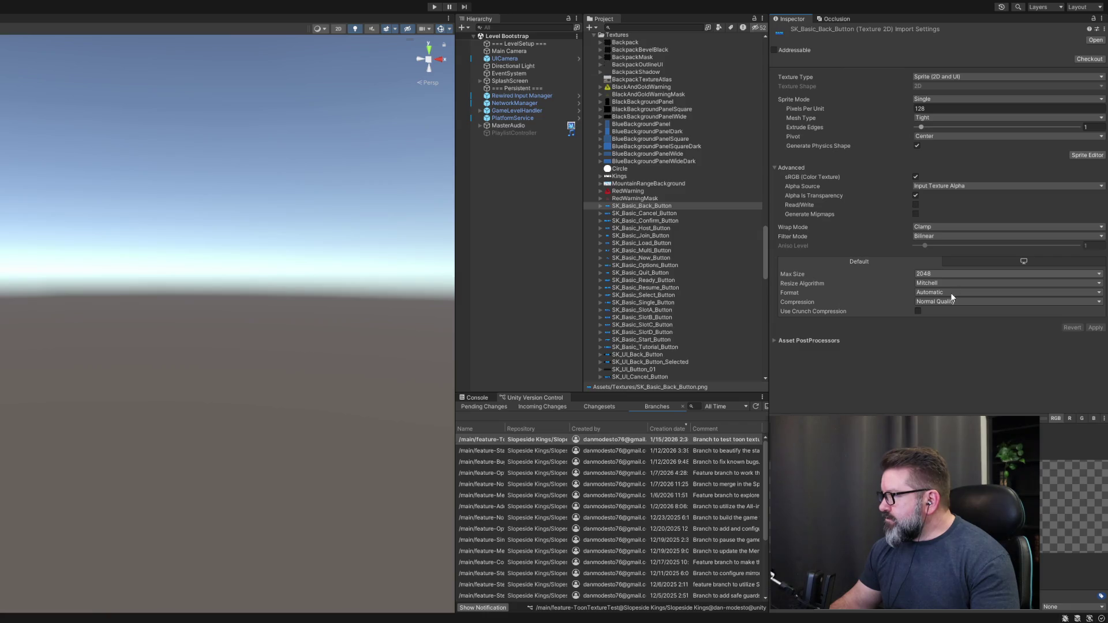
key(ctrl+z)
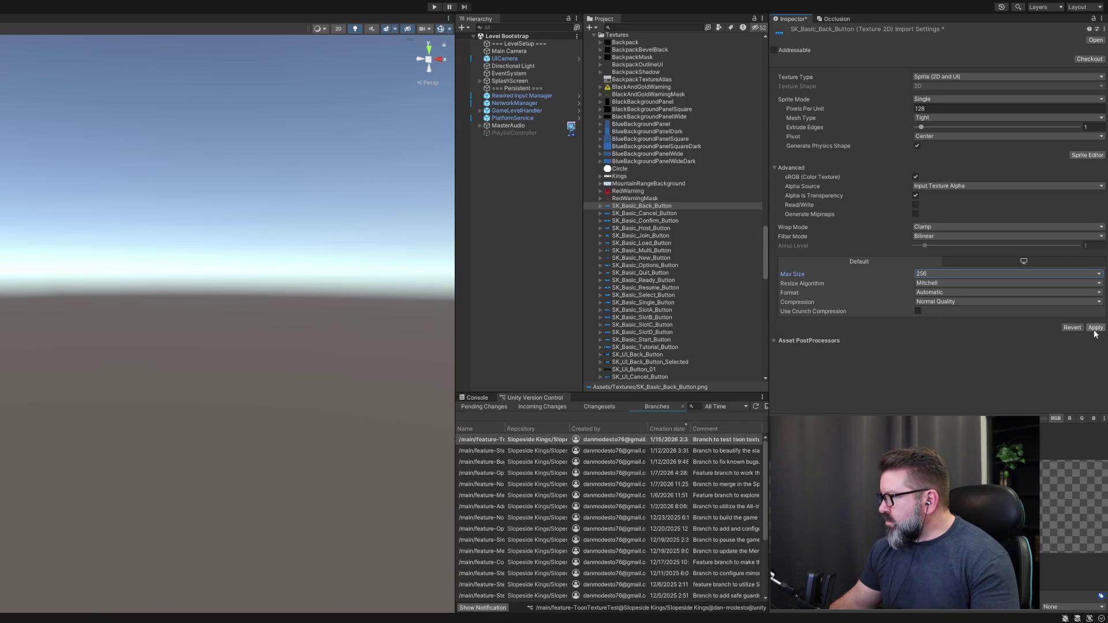
click(1095, 327)
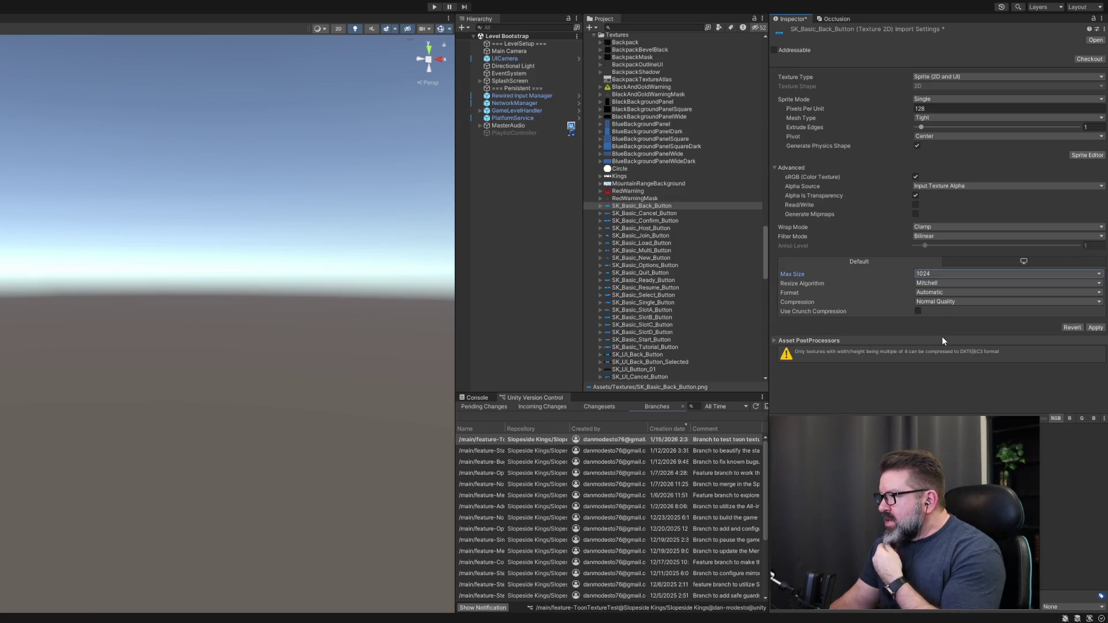
click(1095, 327)
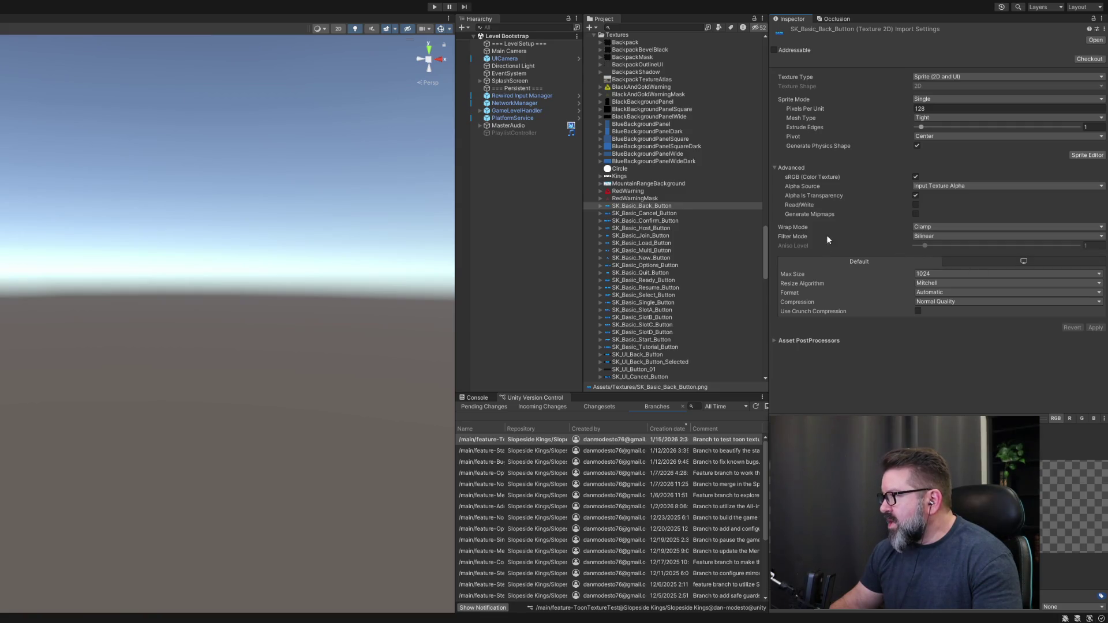
Glance at the Cancel button texture, reselect the Back button, and enter Play mode.
click(655, 214)
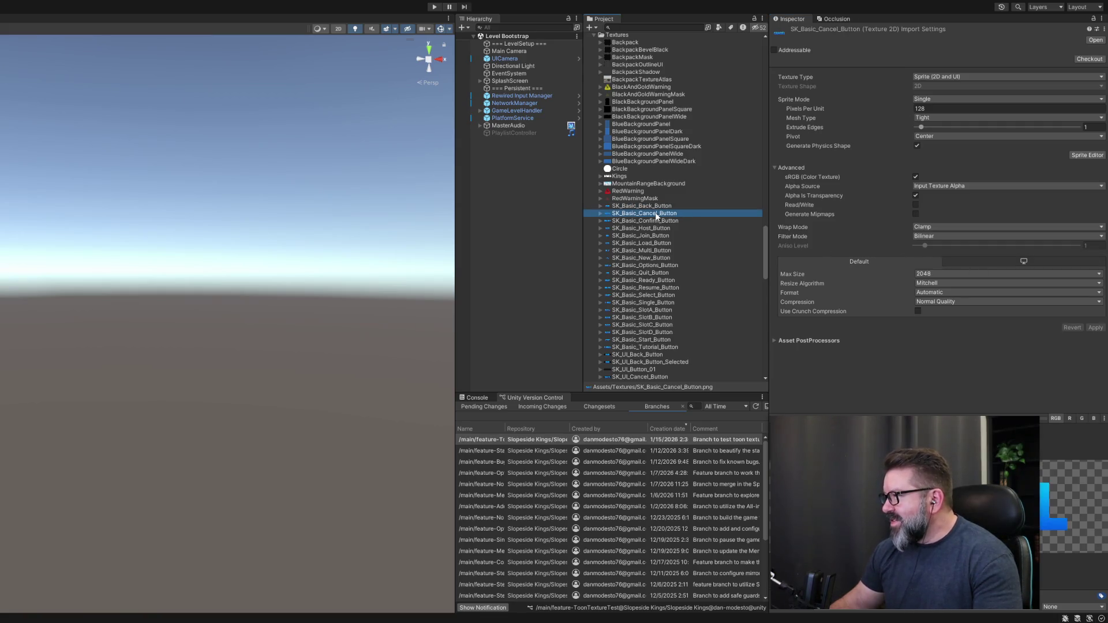
click(668, 207)
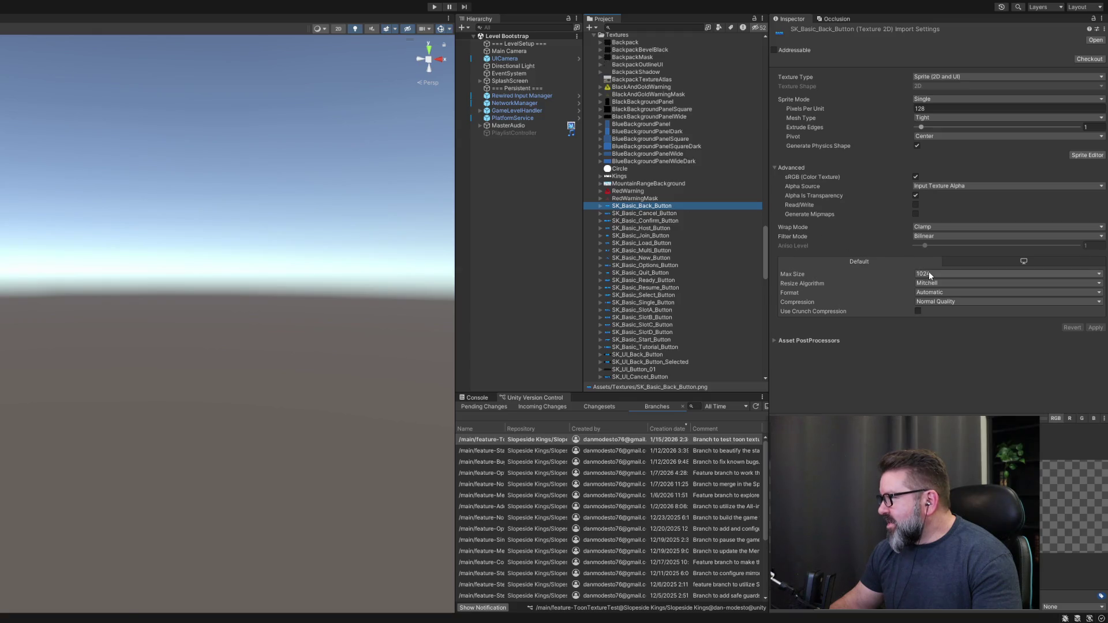
click(666, 215)
click(669, 207)
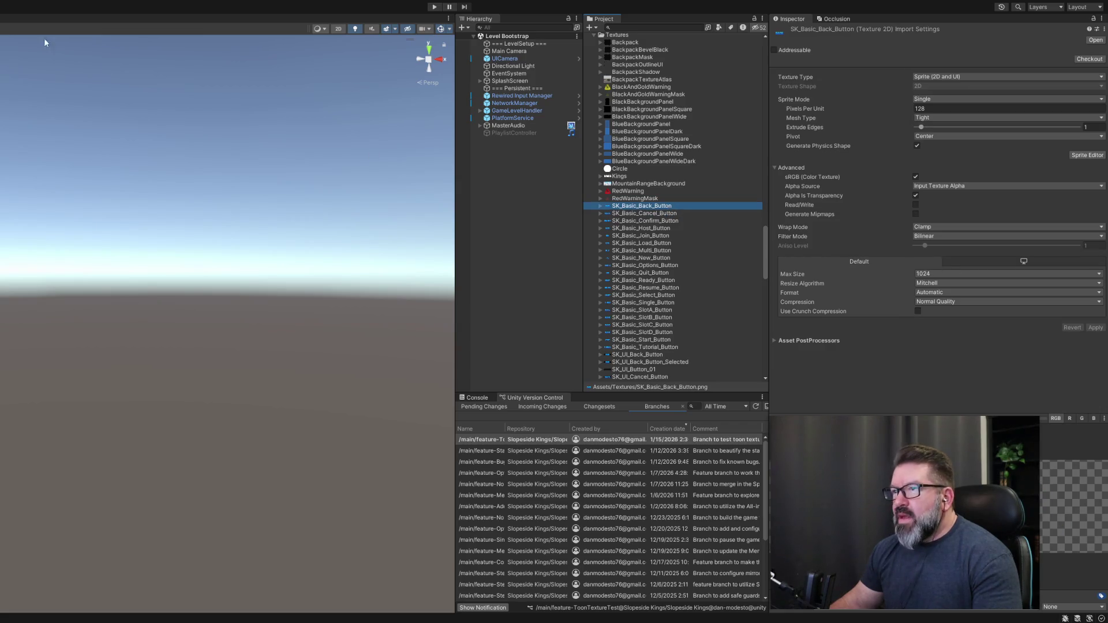
click(434, 7)
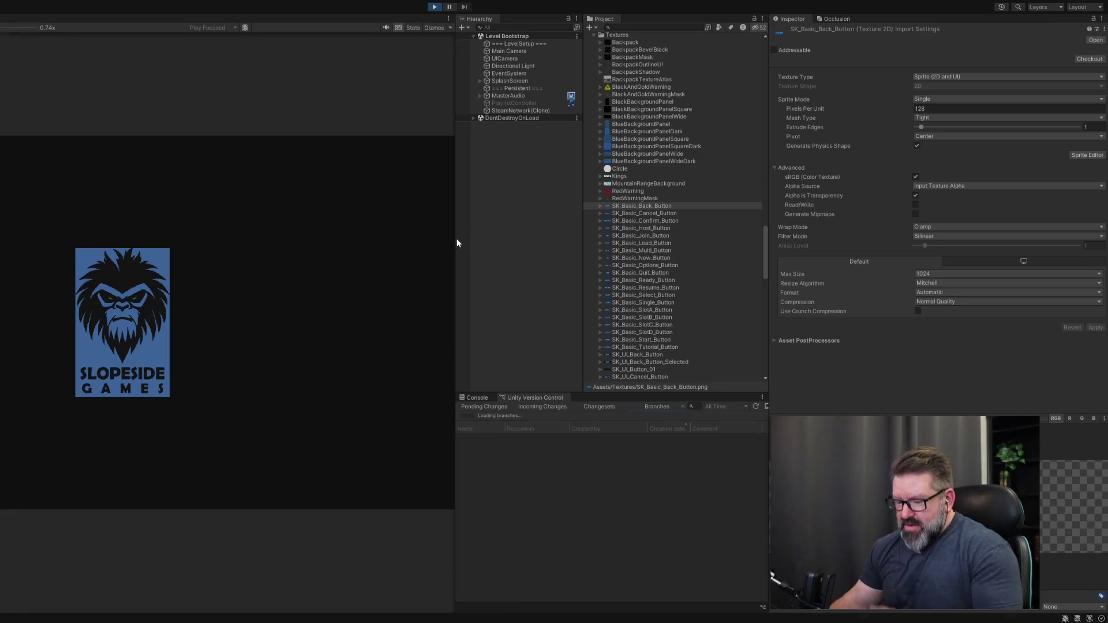
Resize the Game view, then cap SK_Basic_Single_Button's max size at 32 and apply.
drag(454, 244, 752, 261)
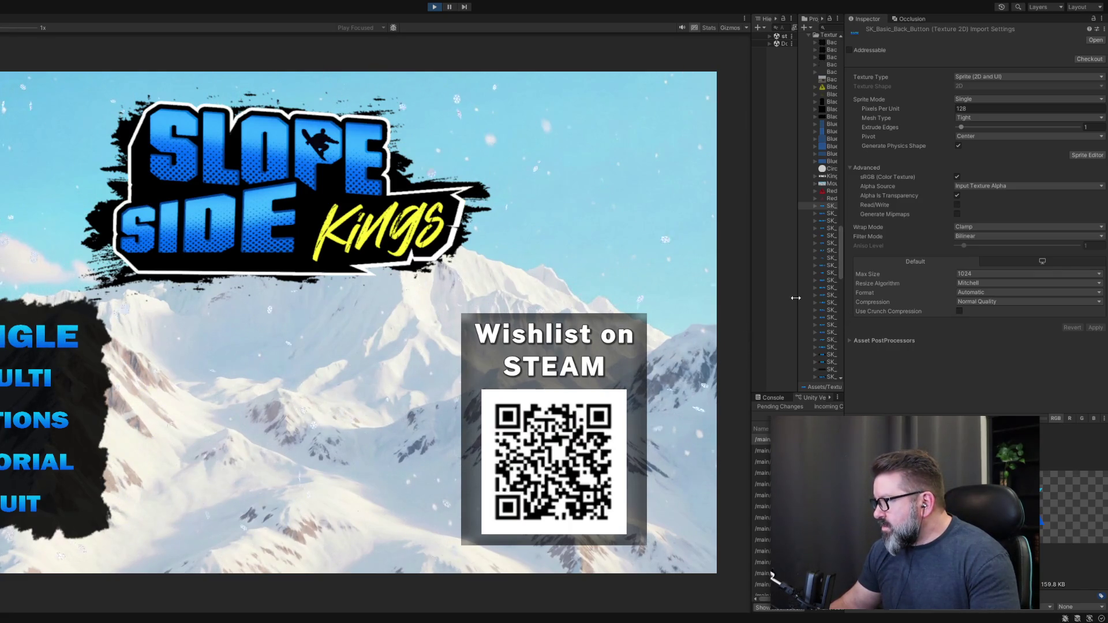
drag(751, 309, 642, 307)
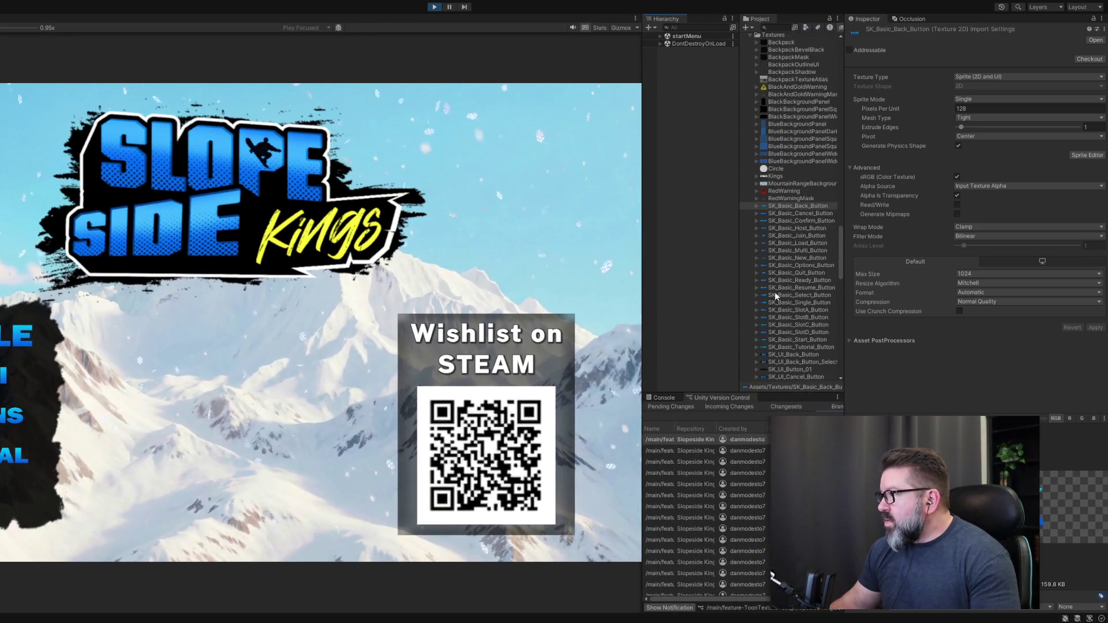
scroll(774, 296, down, 5)
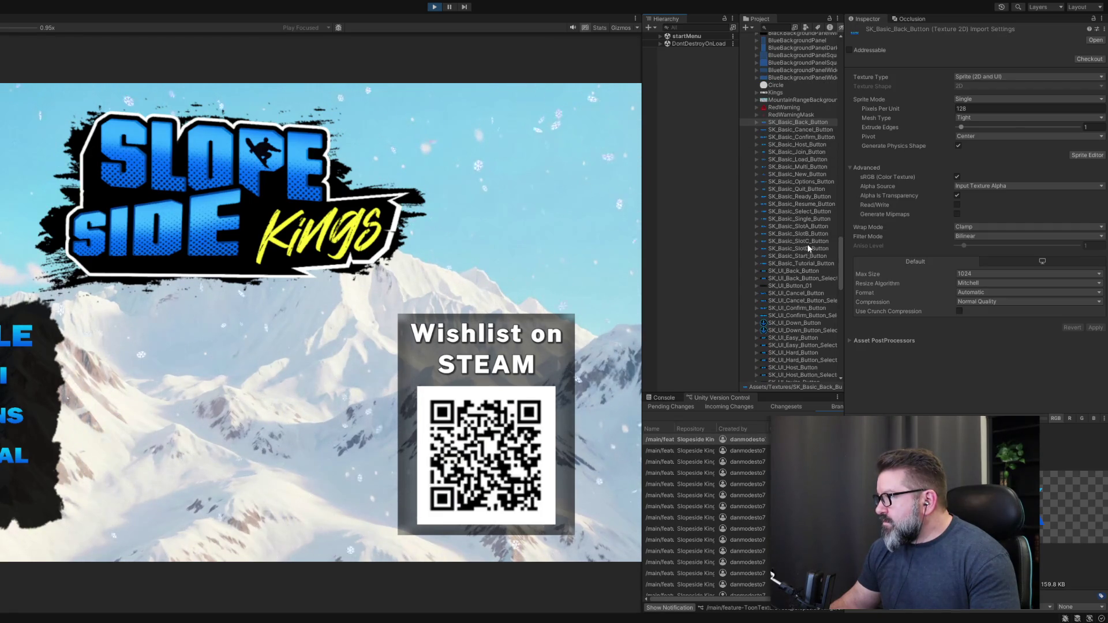
click(806, 219)
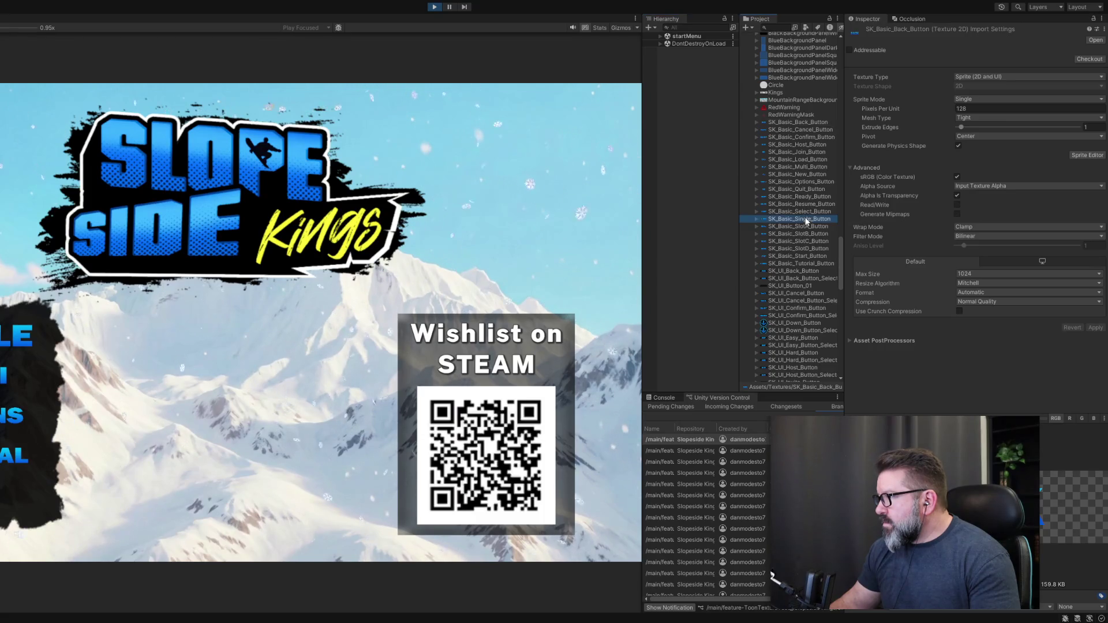
click(979, 286)
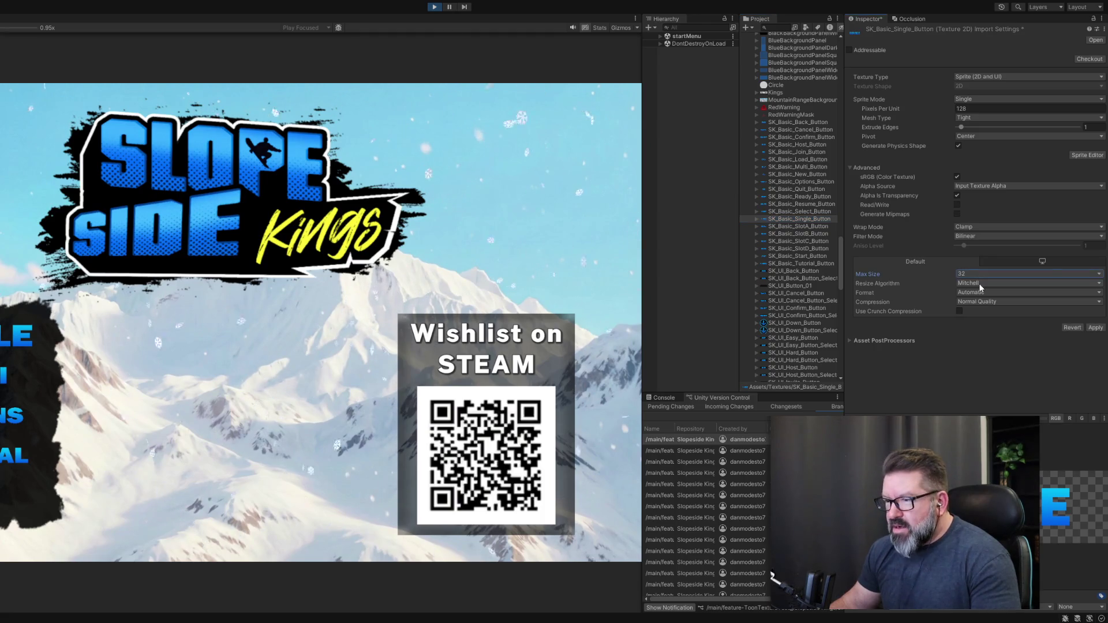
click(1096, 328)
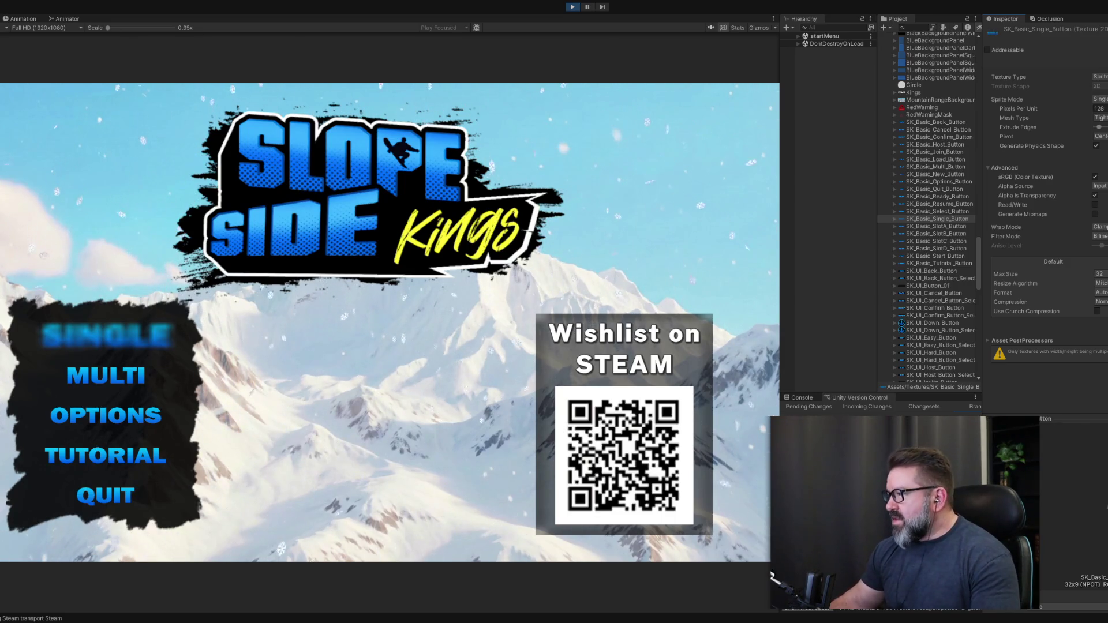
Apply a 64 and then a 128 max size to SK_Basic_Single_Button.
click(1099, 273)
click(1099, 283)
click(1103, 506)
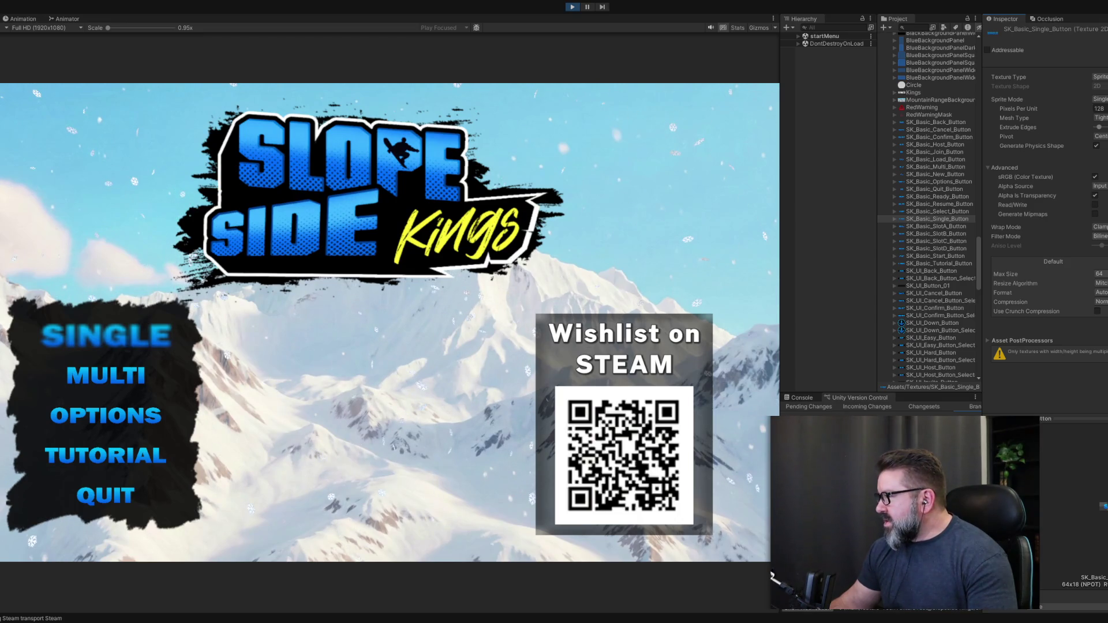
click(1099, 274)
click(1099, 284)
click(1103, 506)
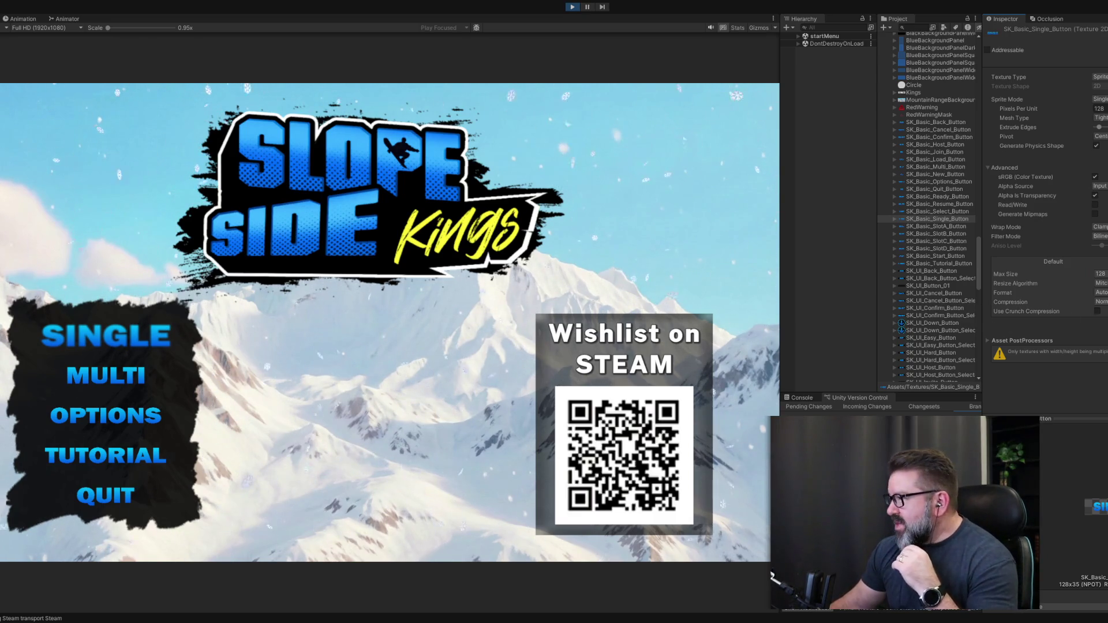
Try 256 and 512, then undo and redo until the max size settles on 1024.
click(1100, 274)
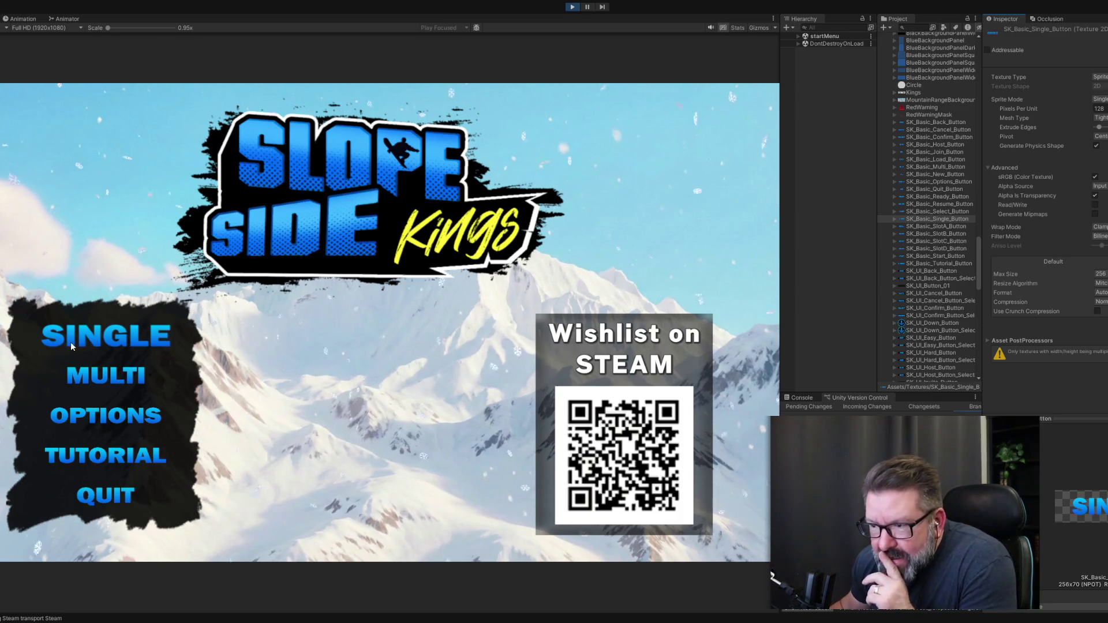
click(1100, 273)
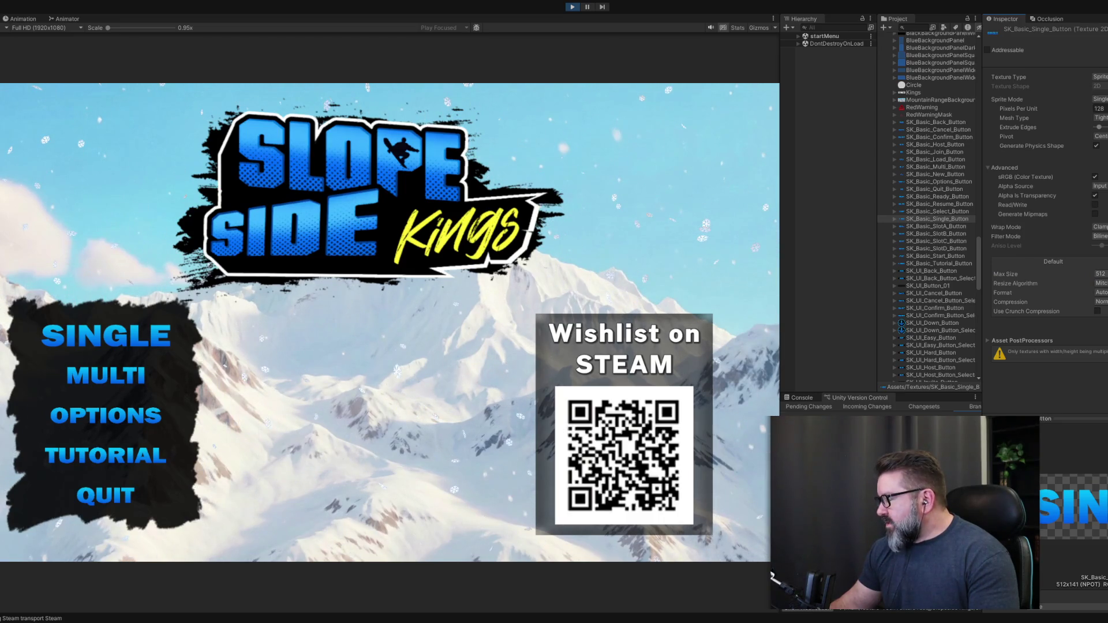
key(ctrl+z)
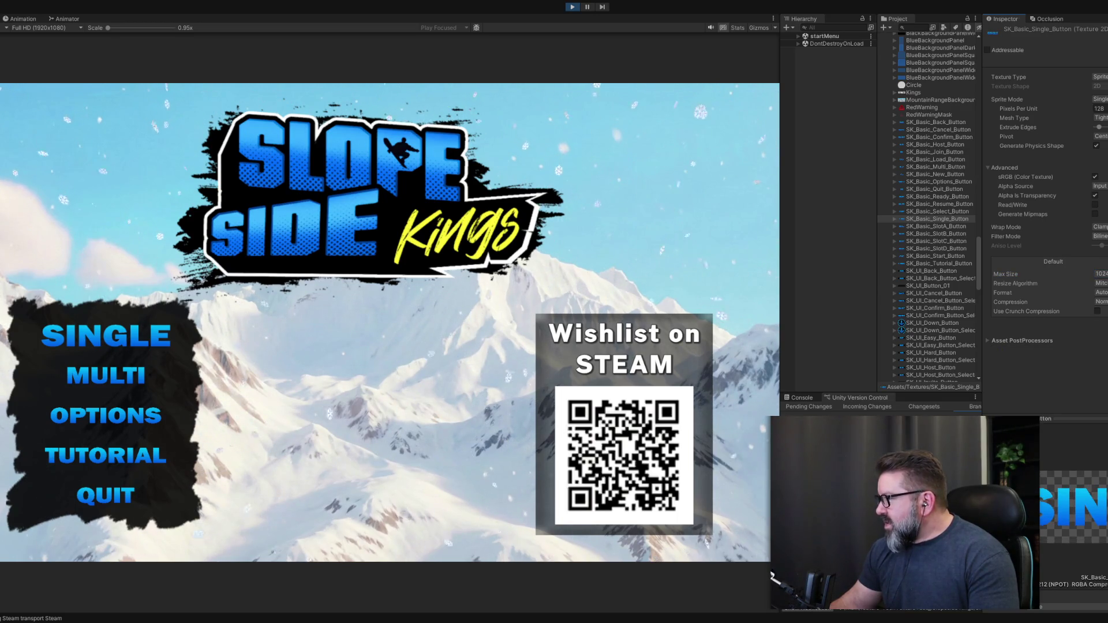
key(ctrl+y)
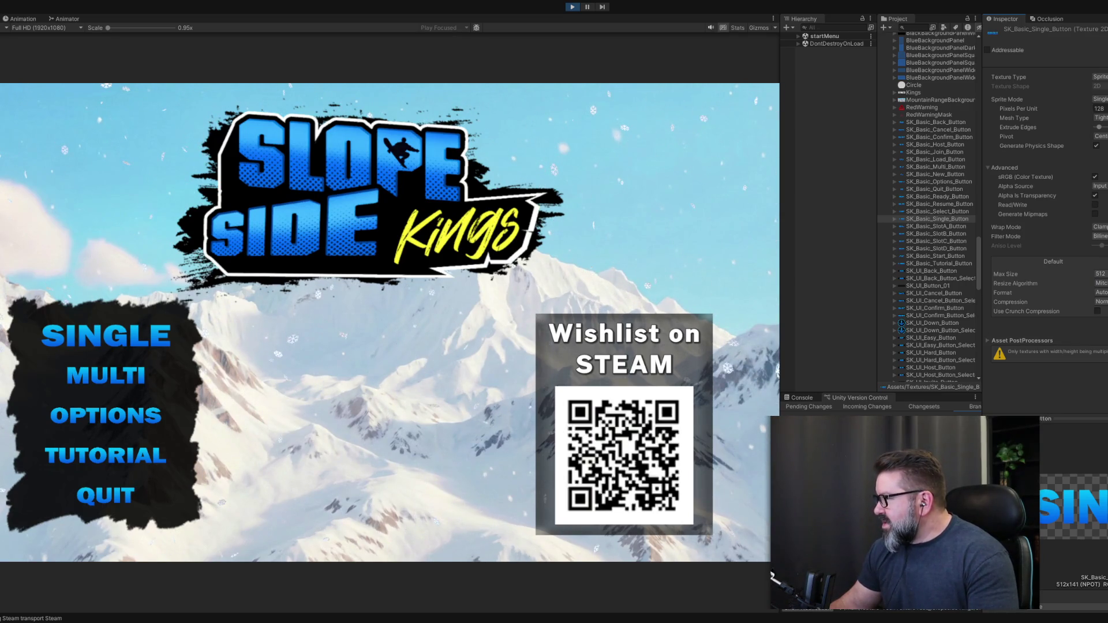
key(ctrl+y)
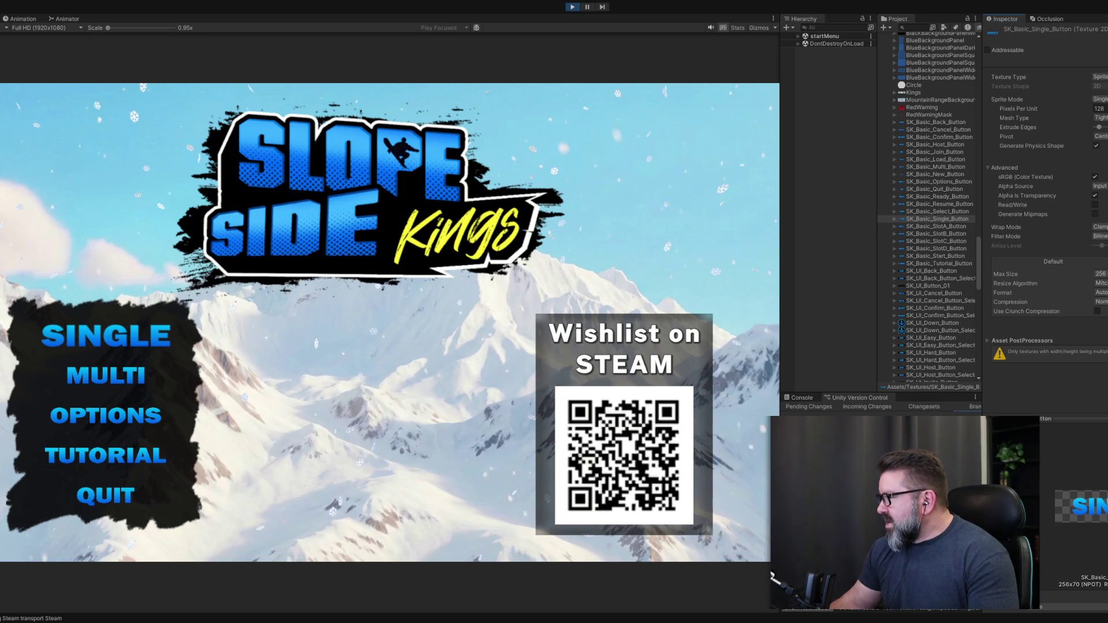
key(ctrl+z)
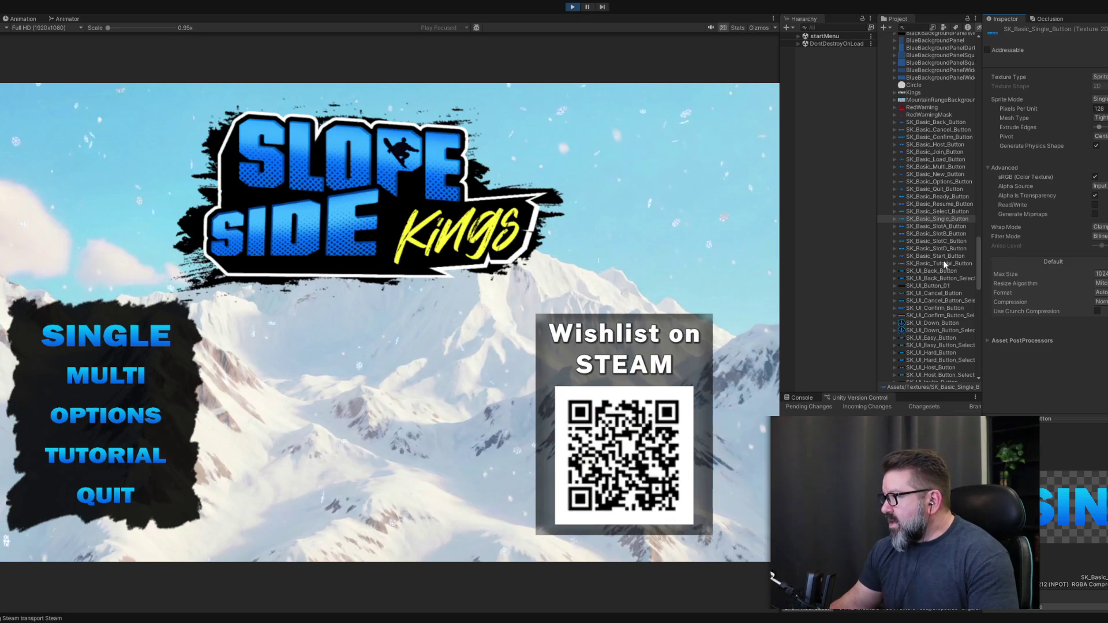
Set the SK_Basic Cancel and Confirm button textures to a 1024 max size.
click(947, 121)
click(954, 129)
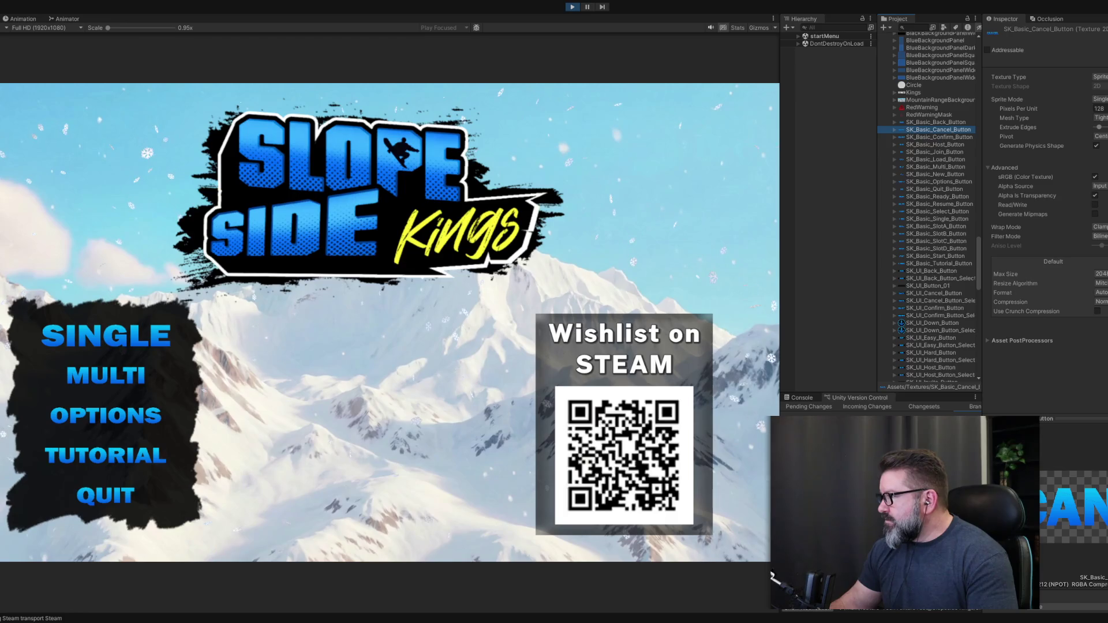
click(1099, 273)
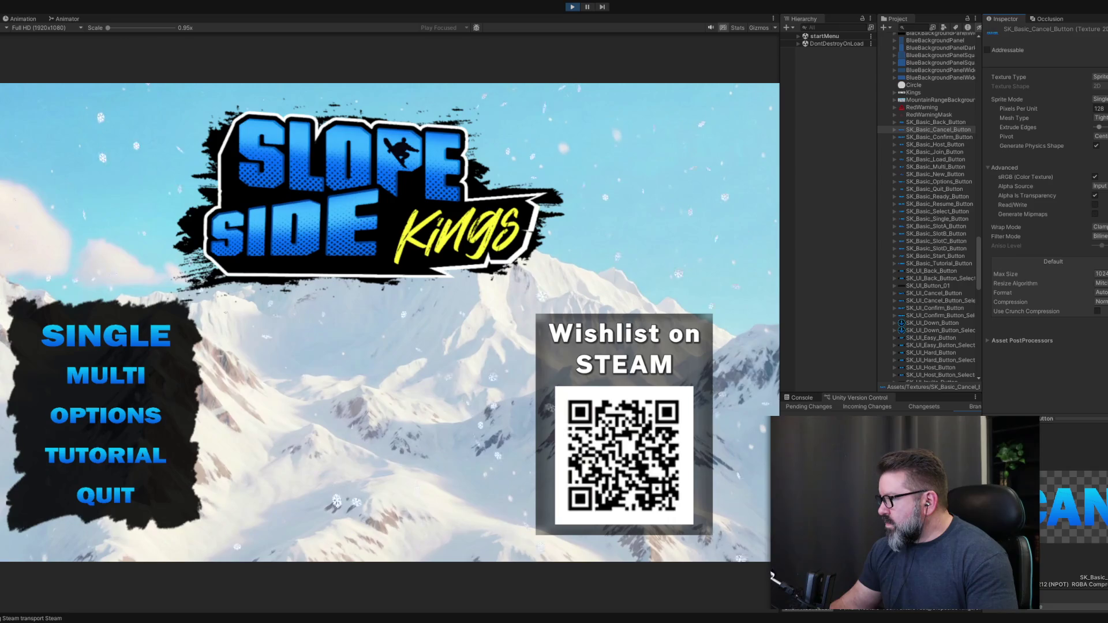
click(954, 138)
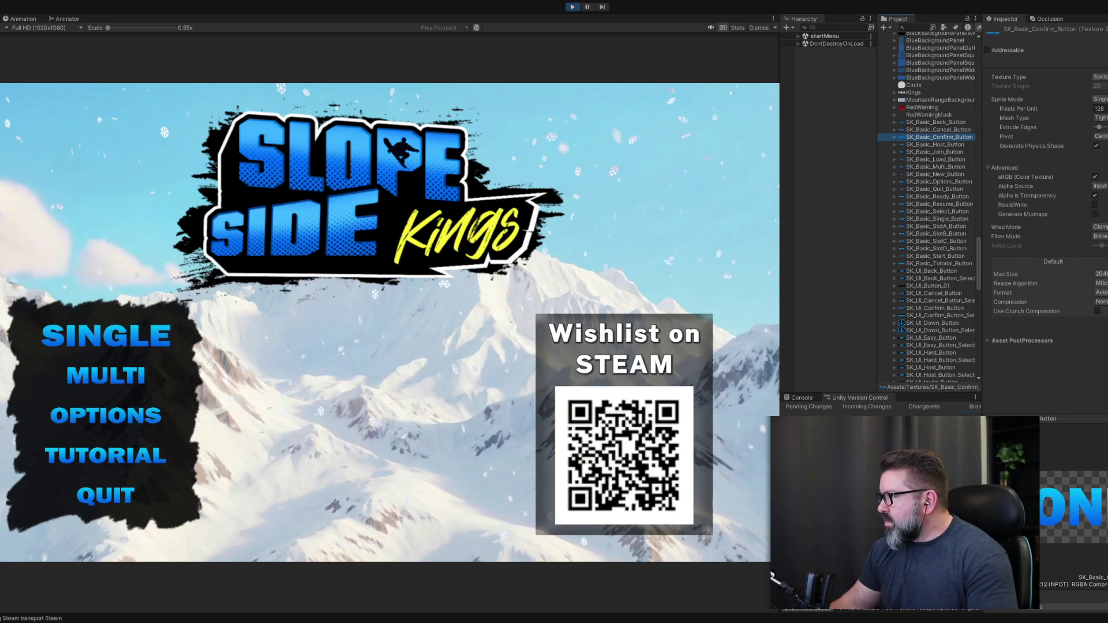
click(1099, 274)
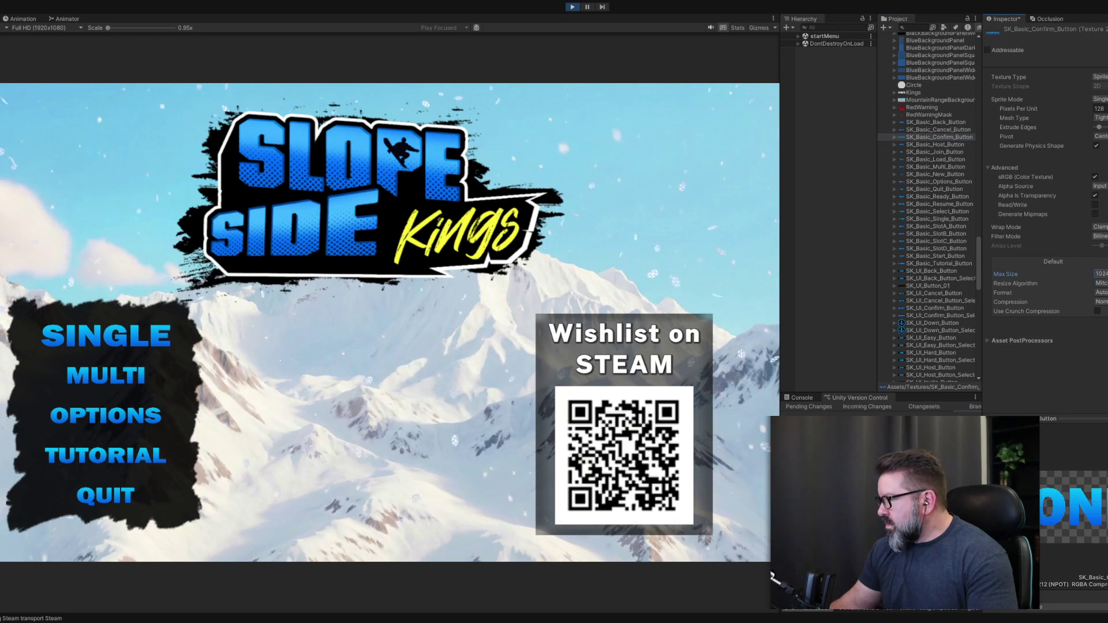
Set the SK_Basic Host and Join button textures to a 1024 max size.
click(960, 145)
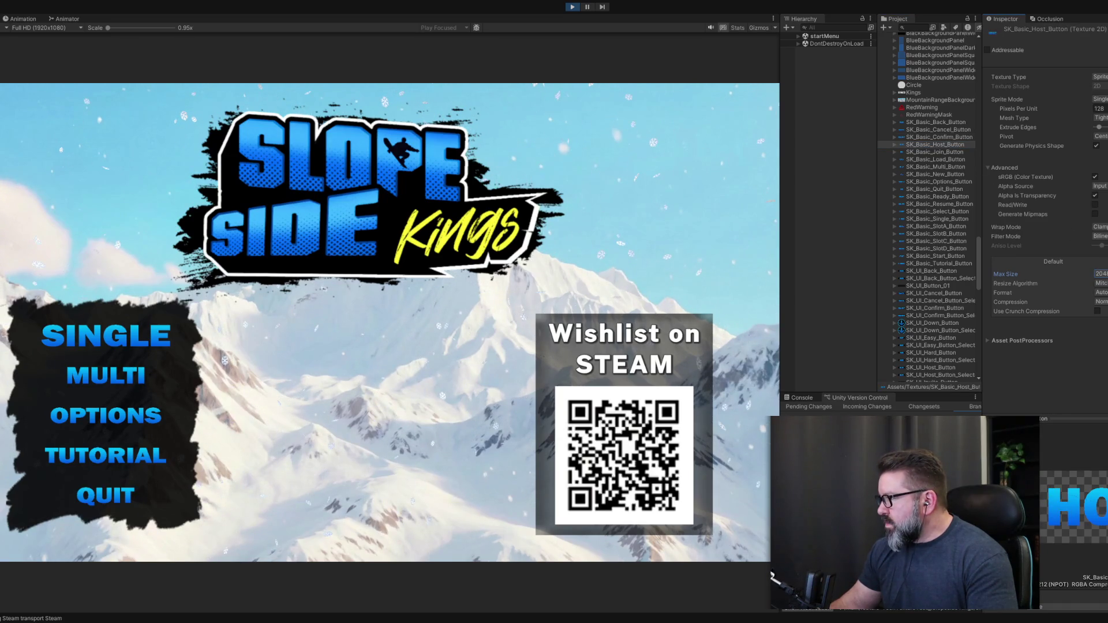
click(1066, 292)
click(935, 152)
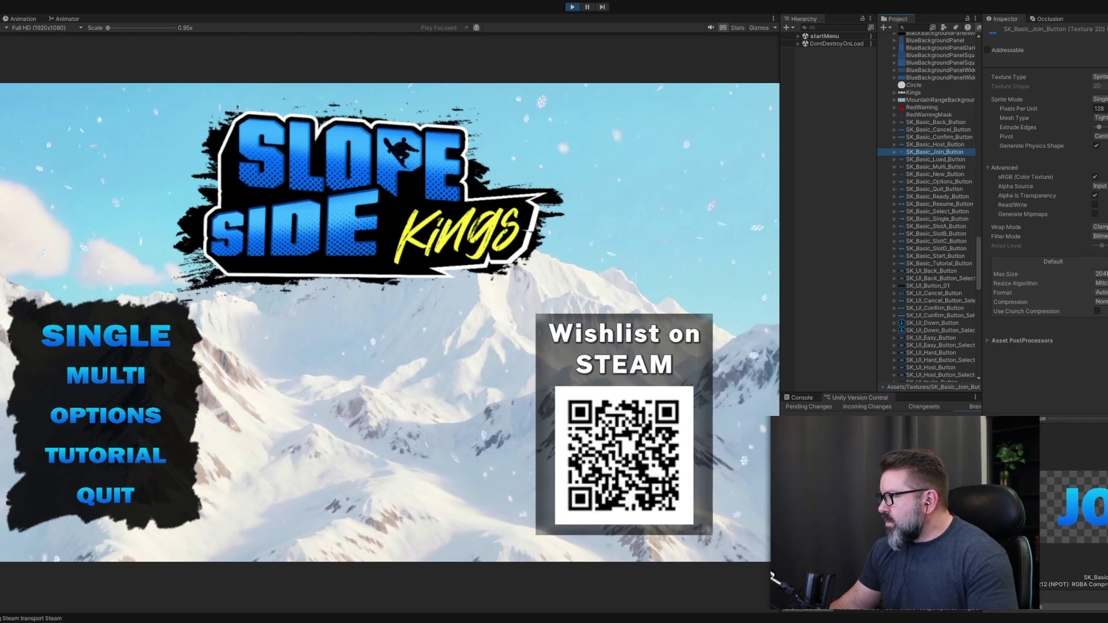
click(1099, 274)
click(1066, 292)
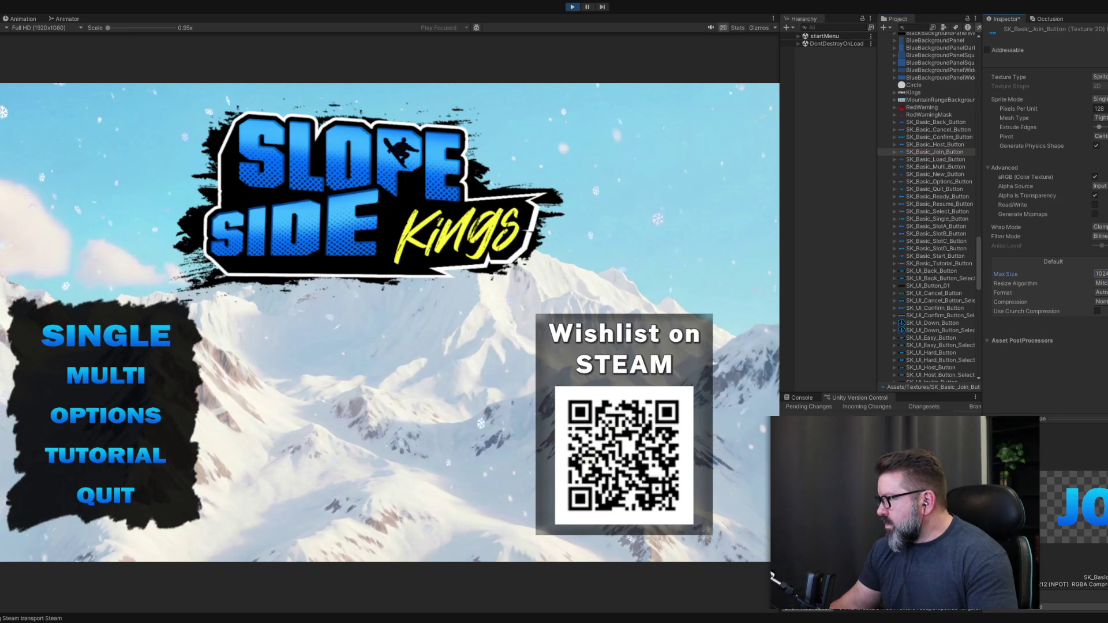
Set the Multi and Options button textures to a 1024 max size.
click(935, 159)
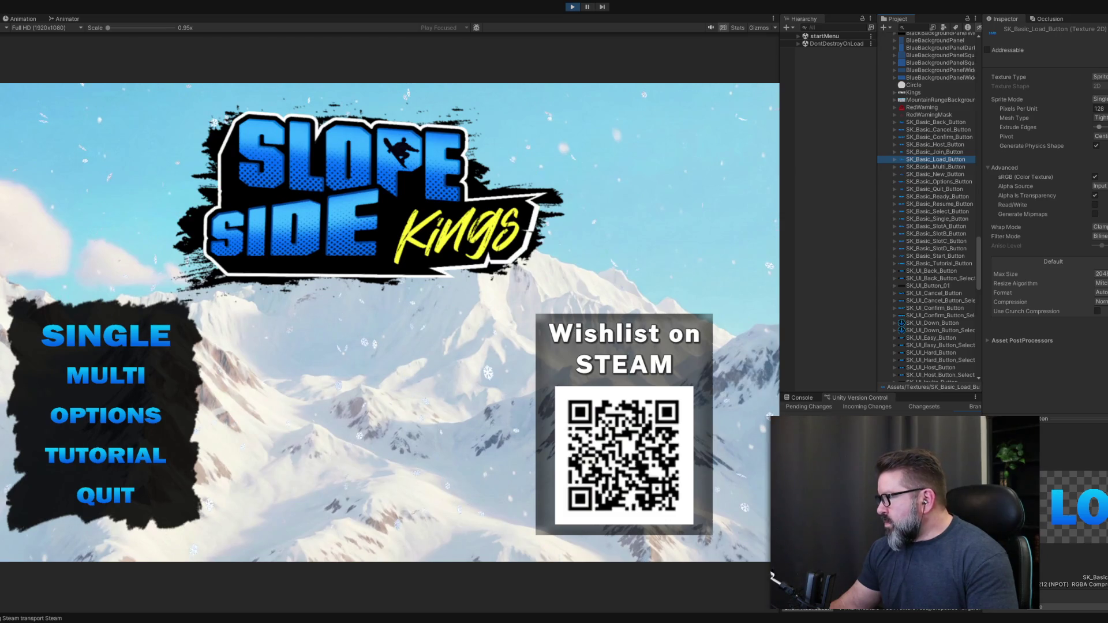
click(932, 166)
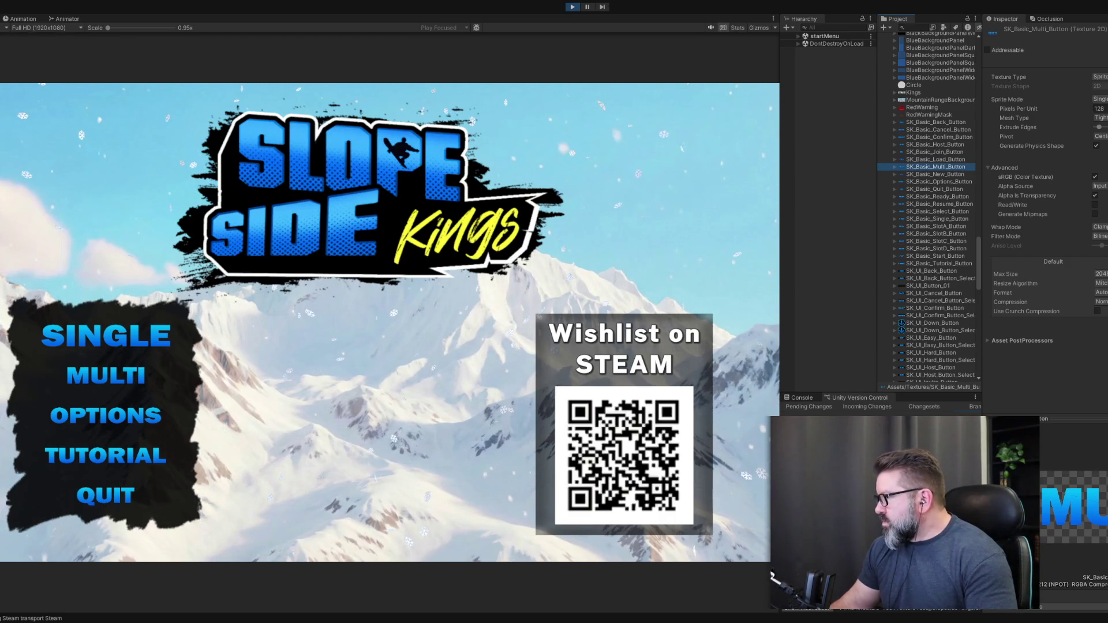
click(1099, 273)
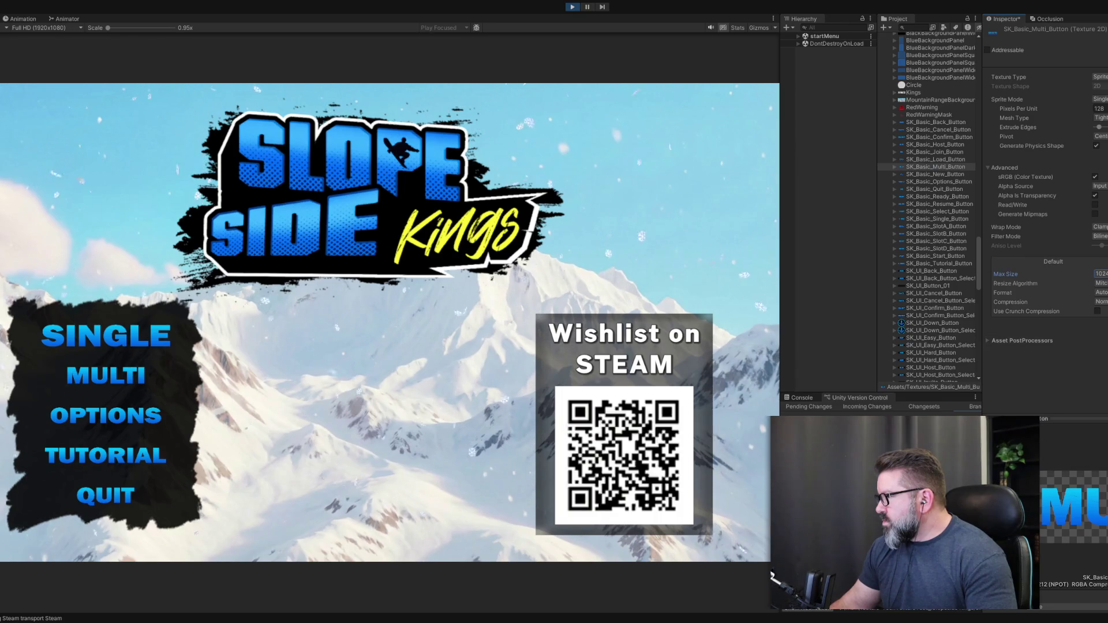
click(939, 175)
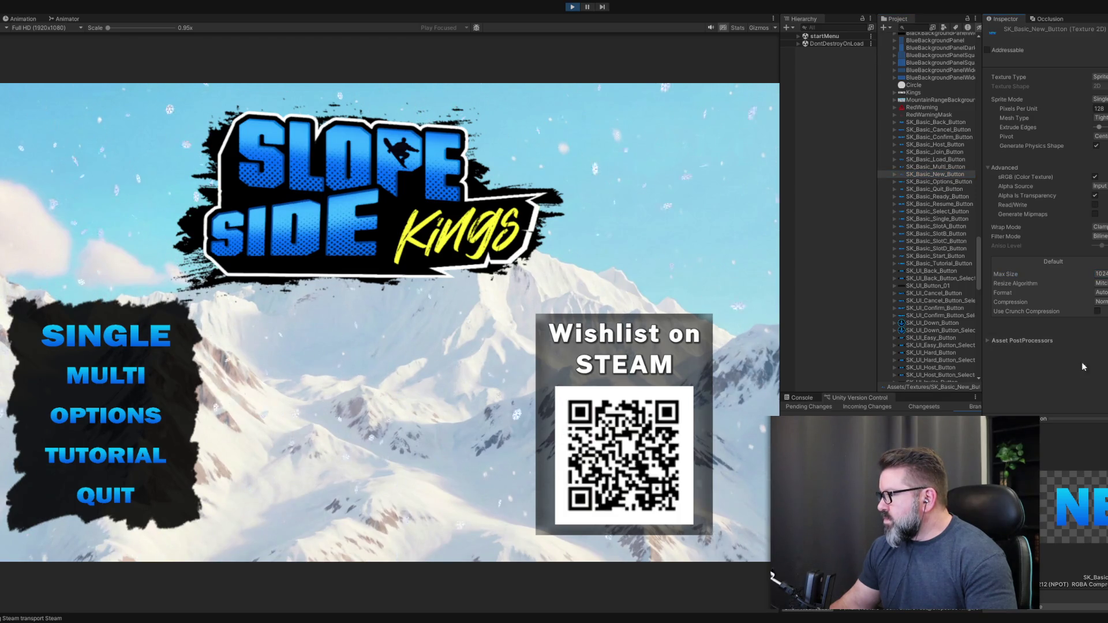
click(929, 181)
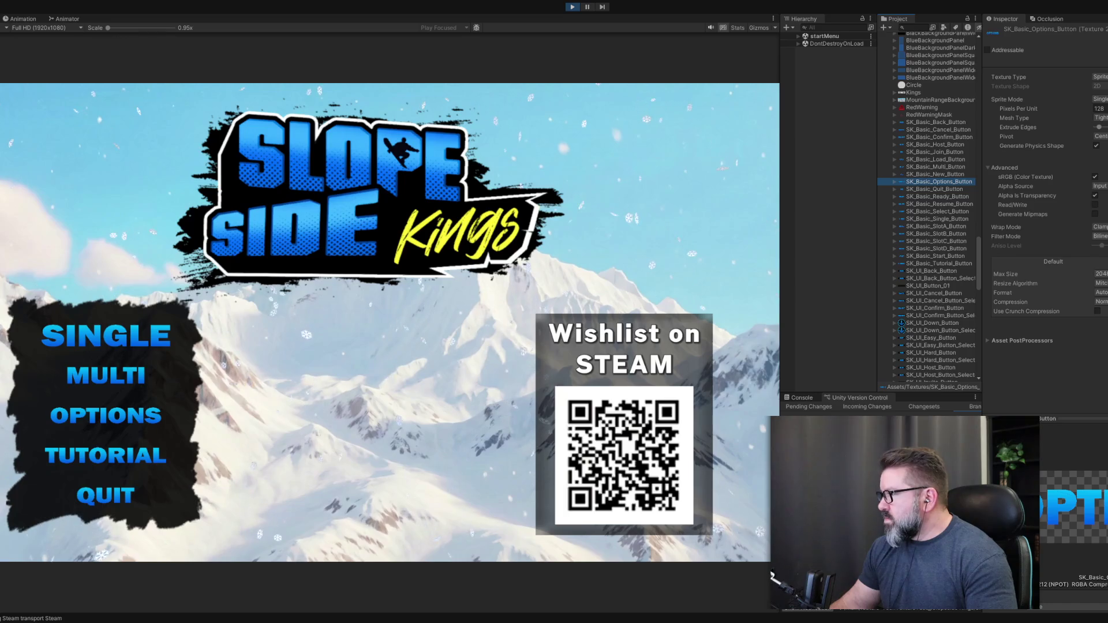
click(1099, 274)
click(1099, 266)
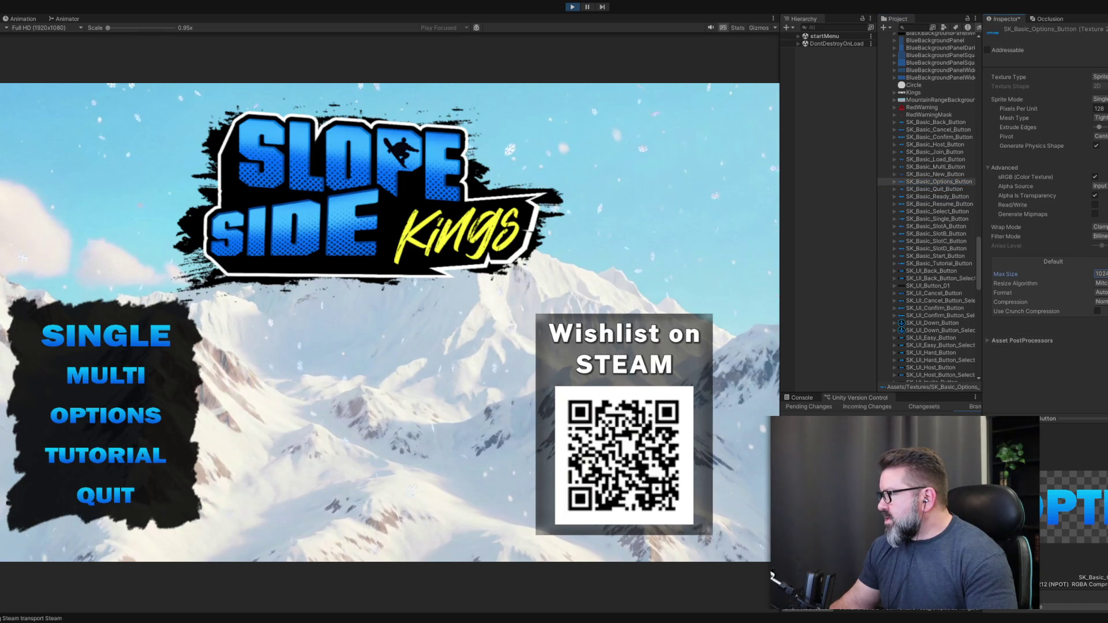
Go through the Quit, Ready, Resume and Select button textures at 1024 max size.
click(929, 189)
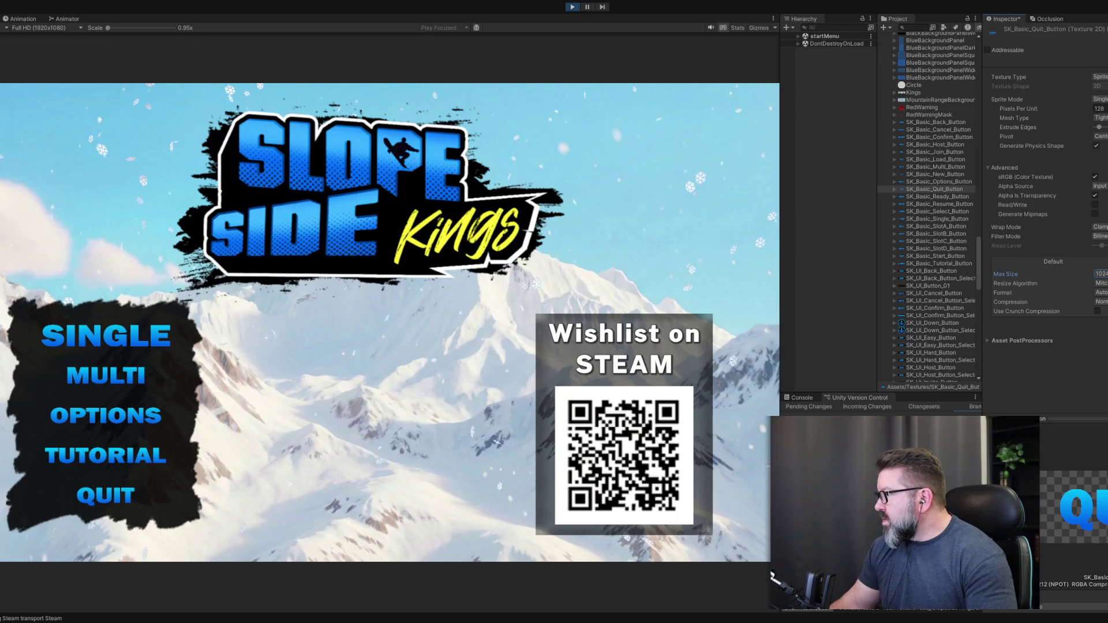
click(937, 198)
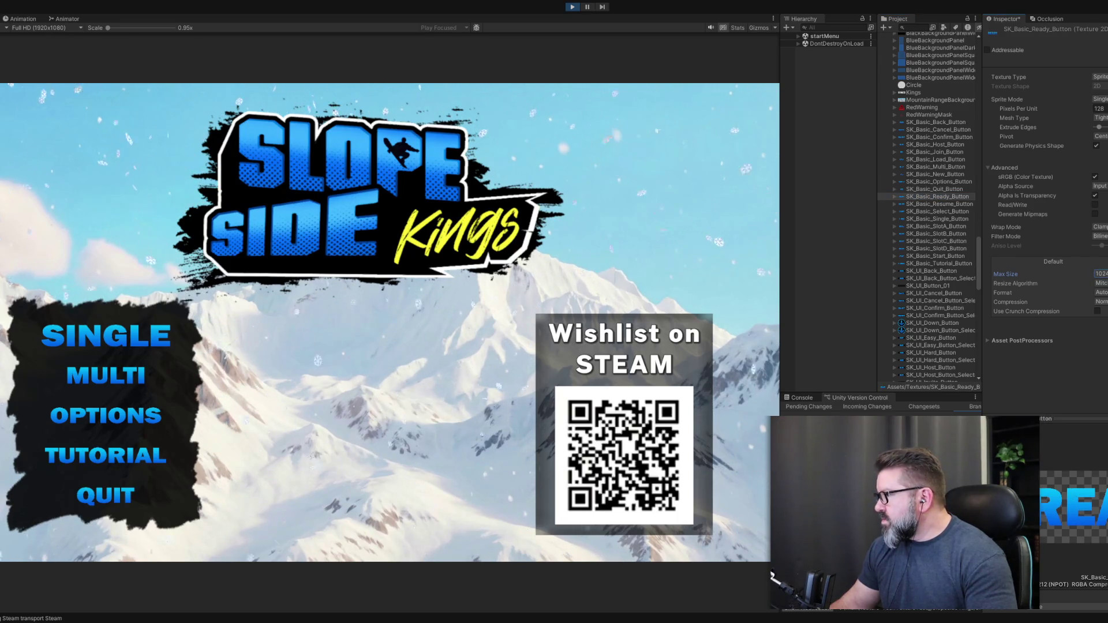
click(943, 204)
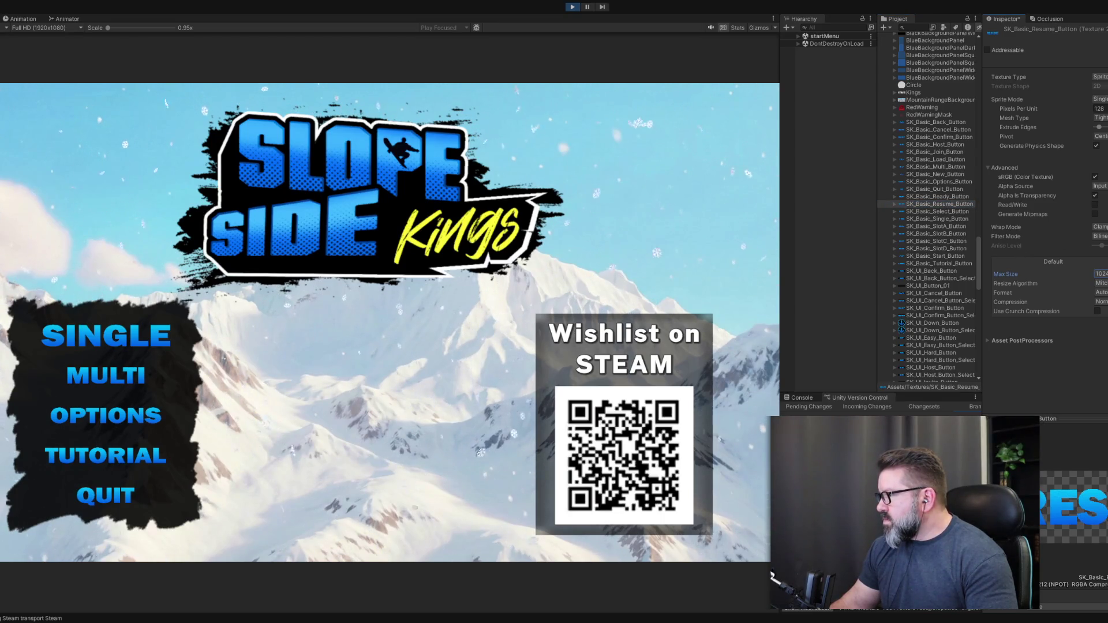
click(953, 211)
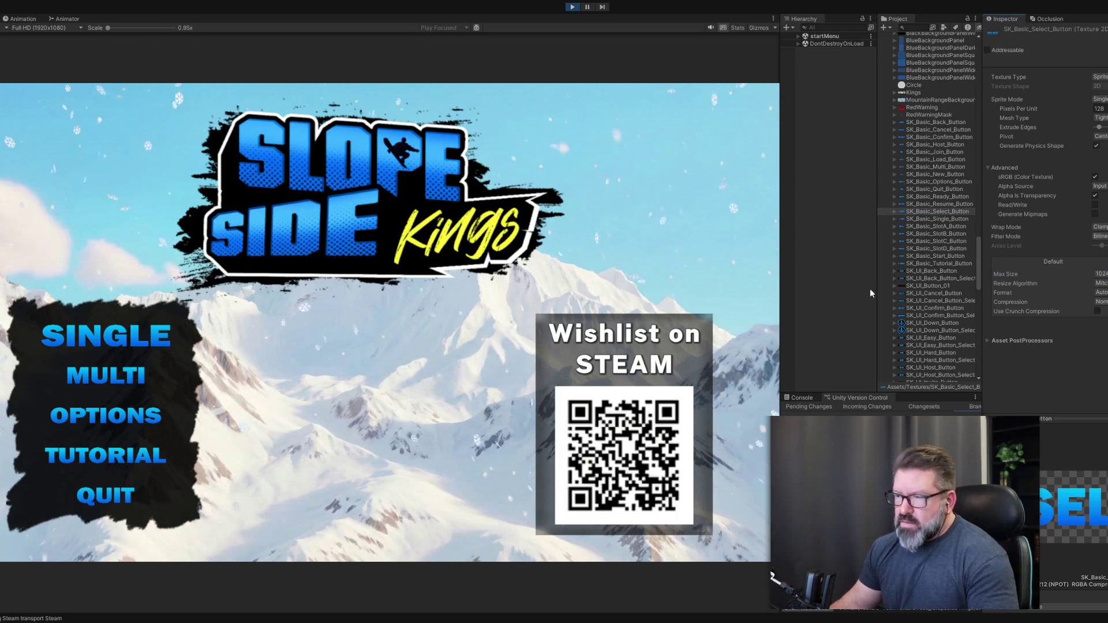
Set the SlotA, SlotB, SlotC and SlotD button textures to a 1024 max size.
click(939, 219)
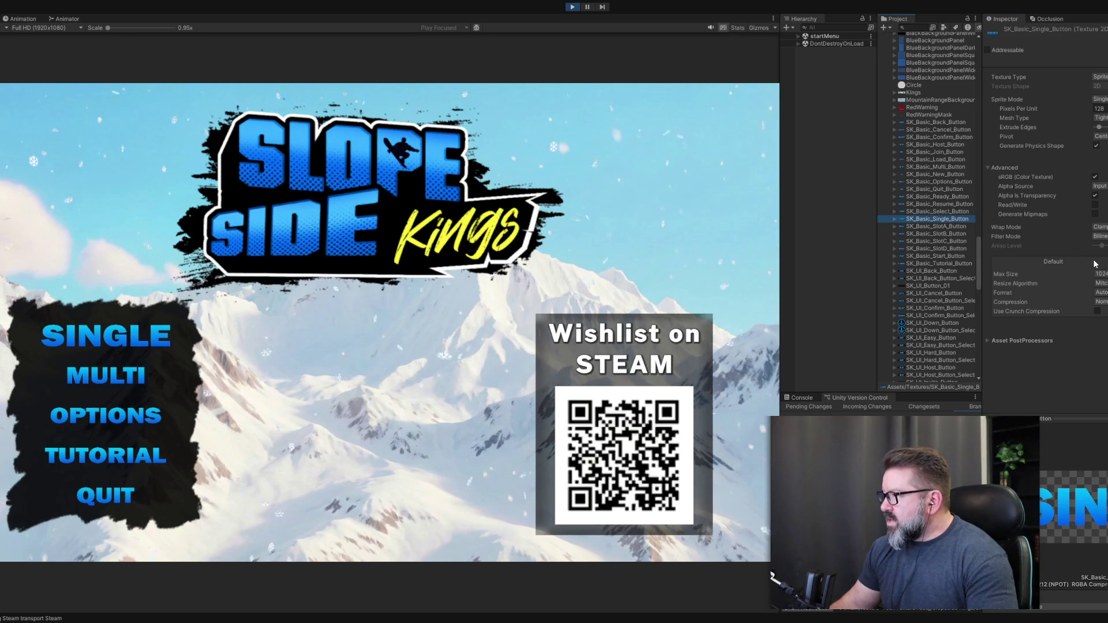
click(940, 226)
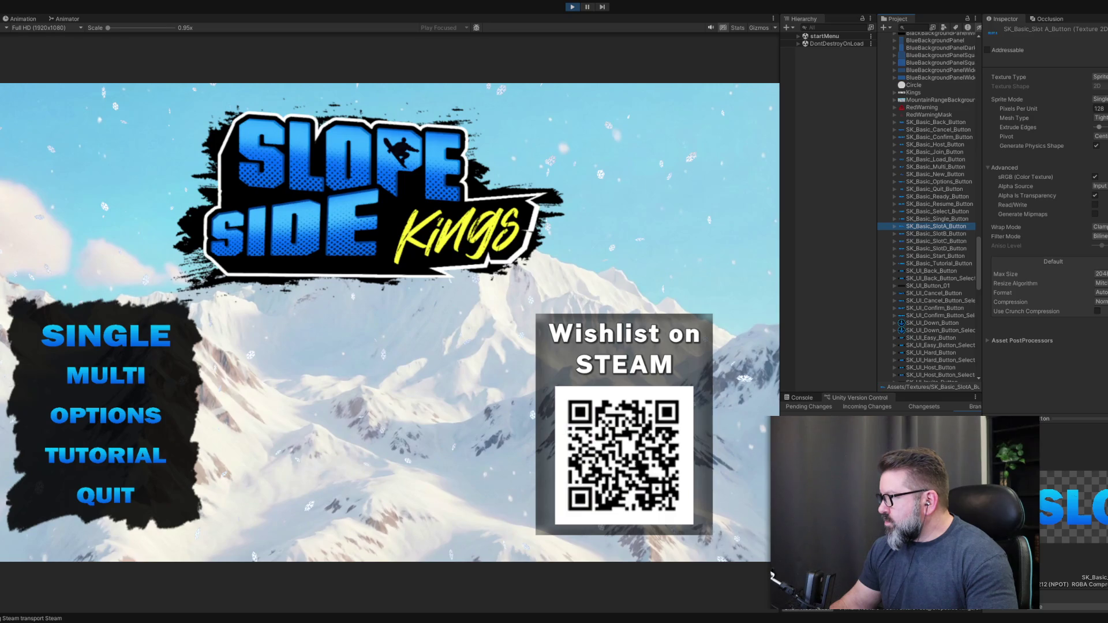
click(1079, 341)
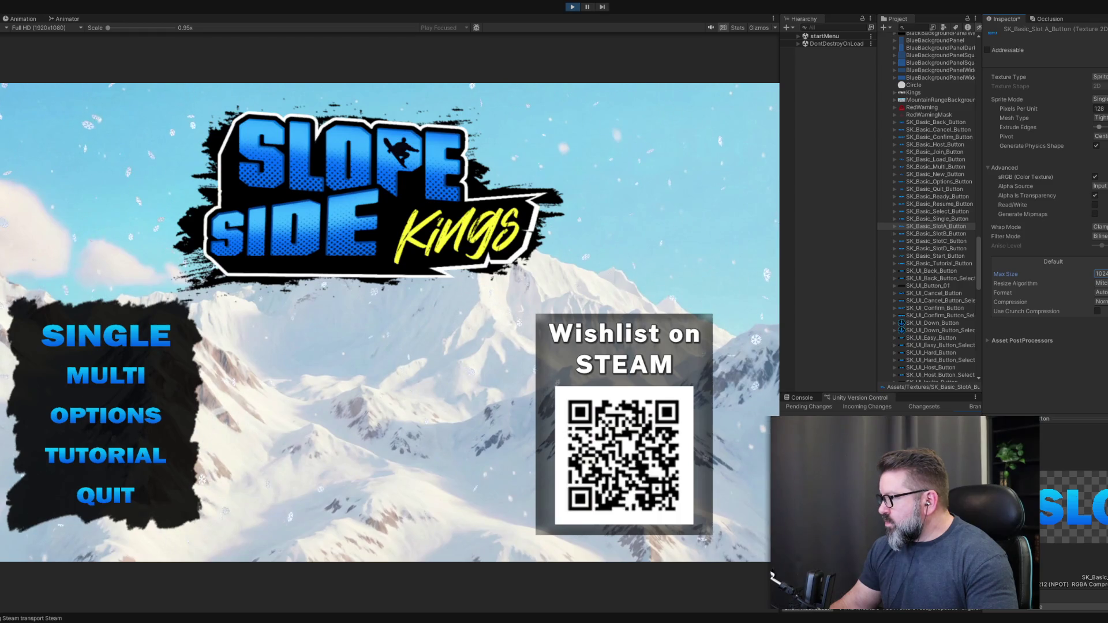
click(941, 234)
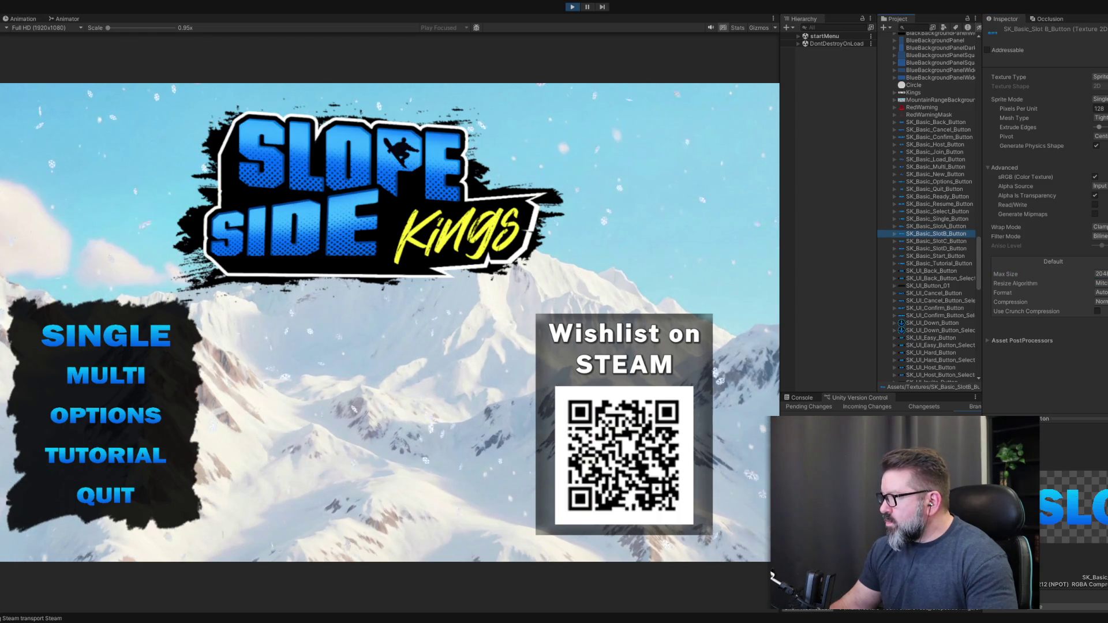
click(1099, 273)
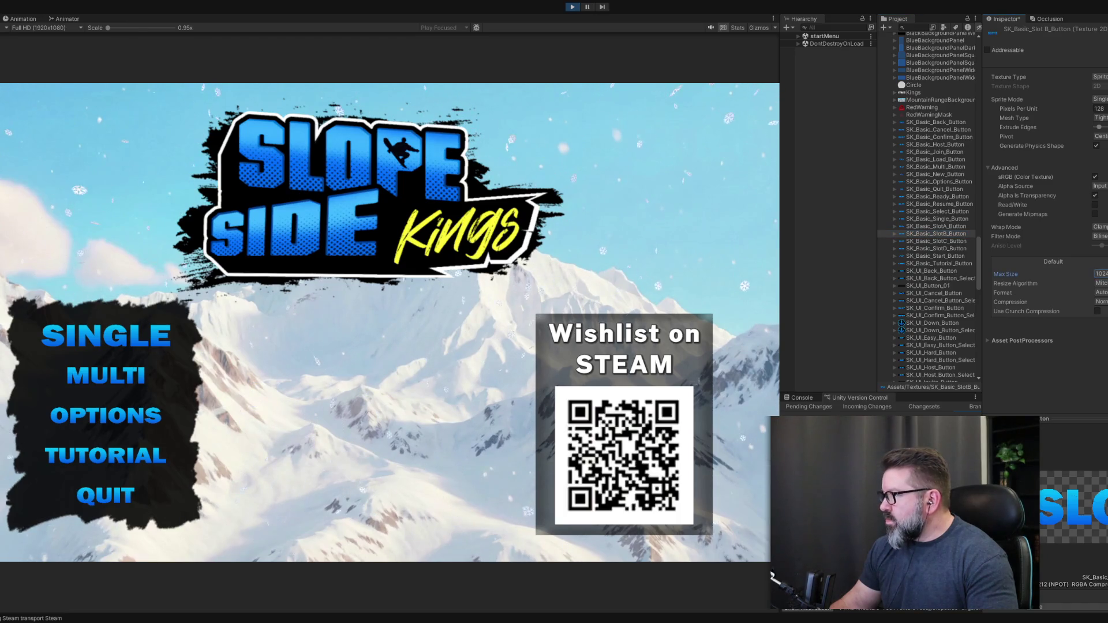
click(961, 241)
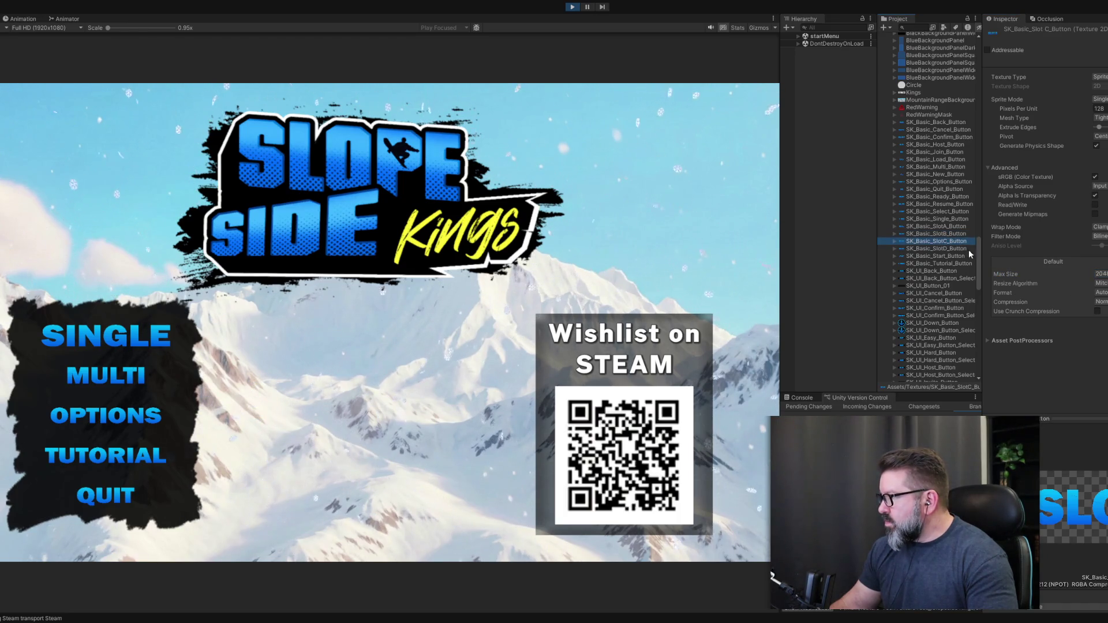
click(1099, 273)
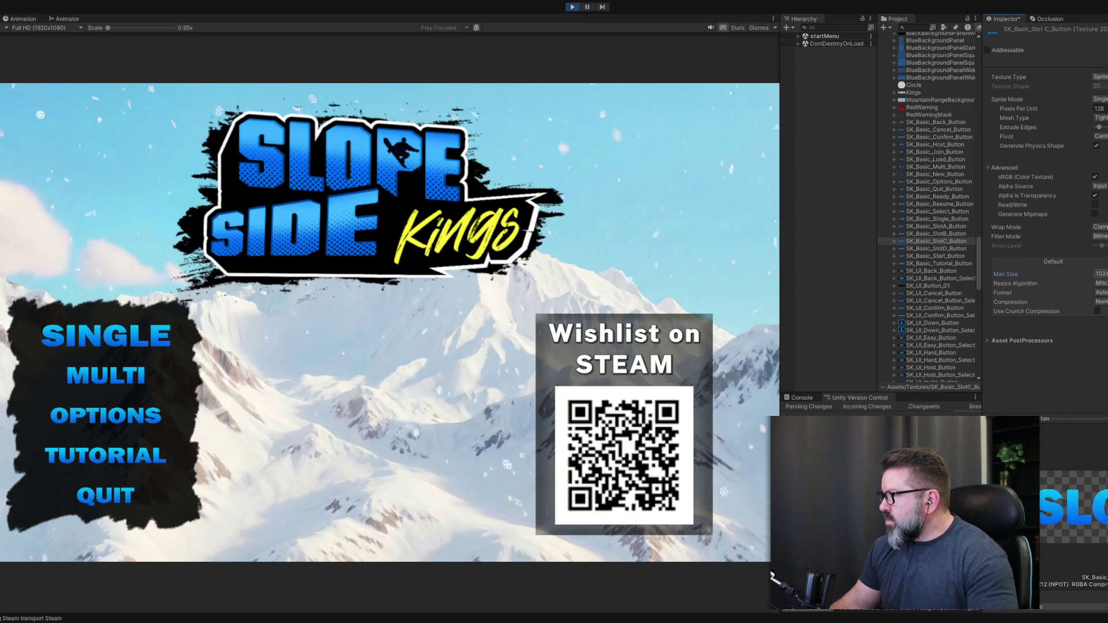
click(937, 249)
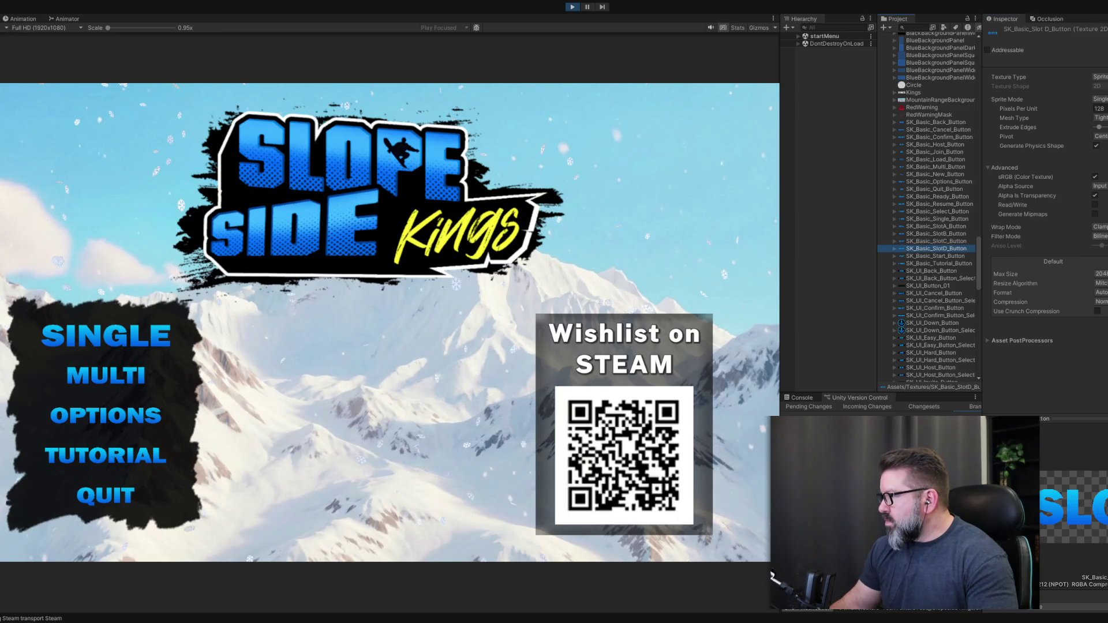
click(1099, 273)
click(1016, 292)
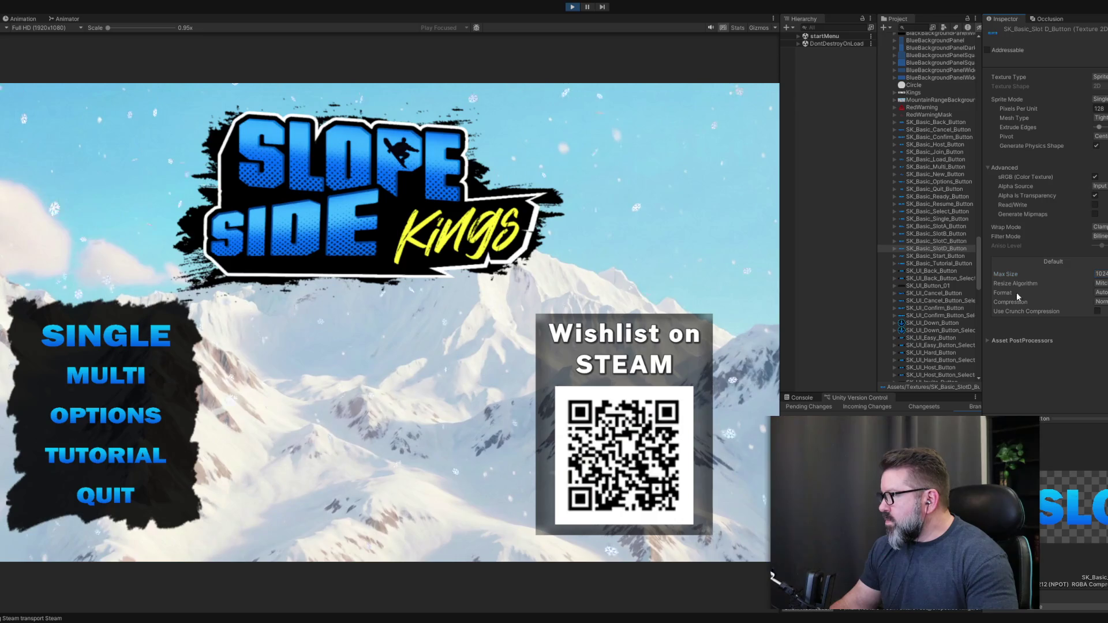
Check the Start and Tutorial textures and look at SK_UI_Back_Button's settings.
click(941, 258)
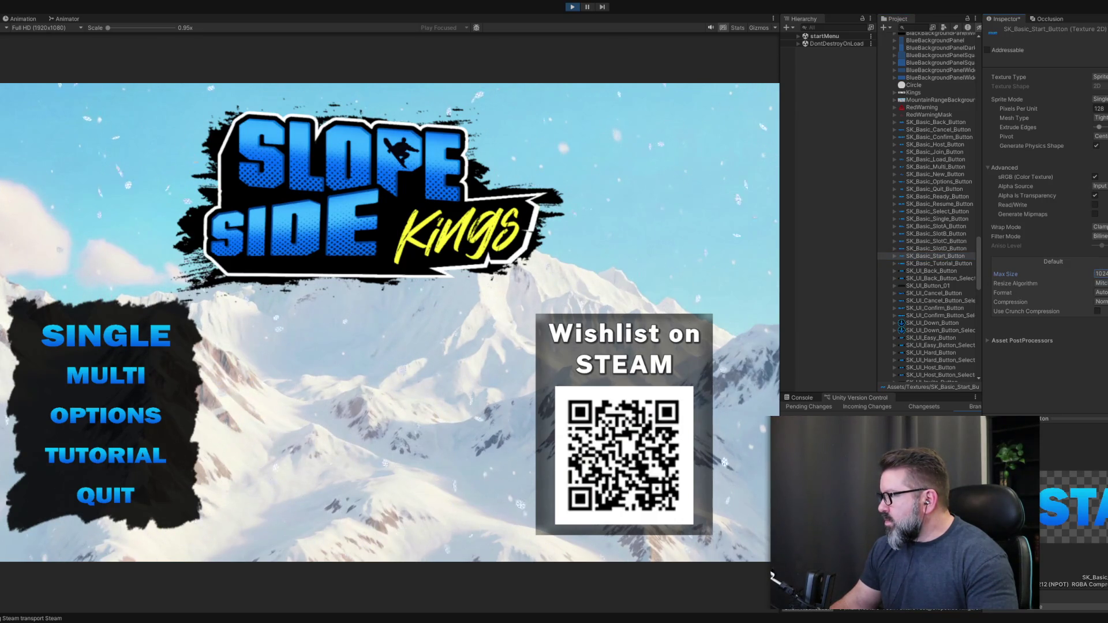
click(908, 264)
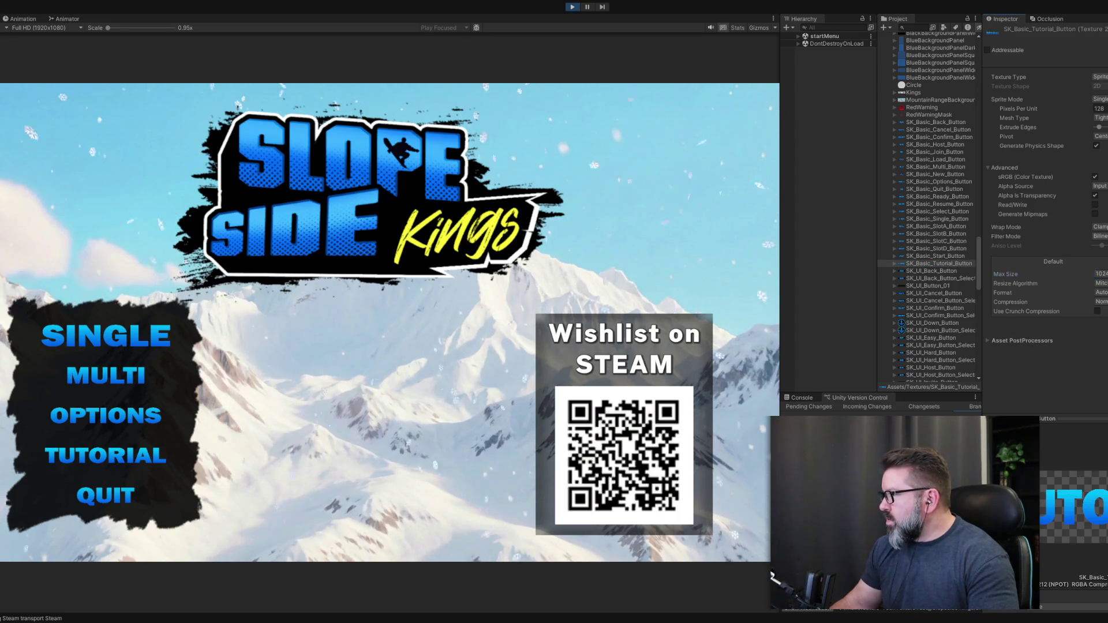
click(953, 271)
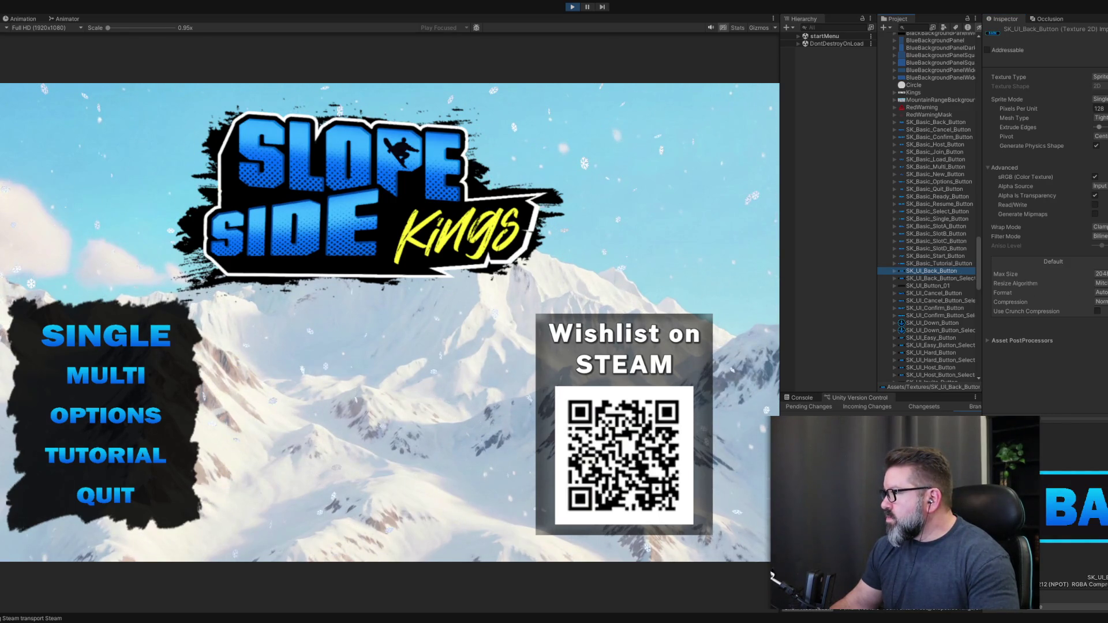
click(962, 265)
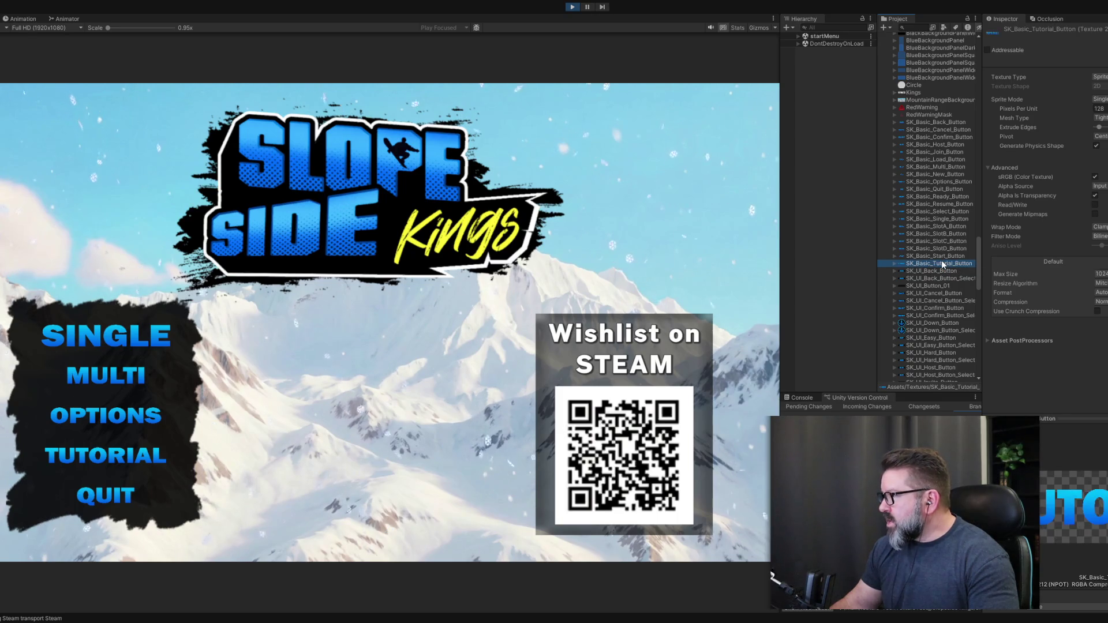
click(936, 273)
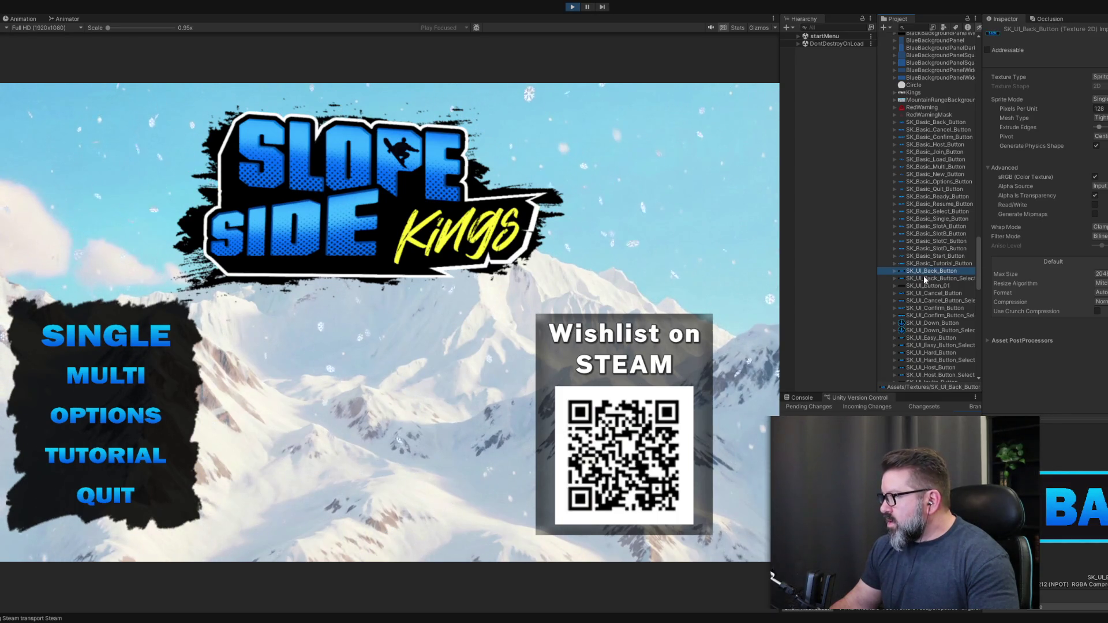
Browse the SK_UI Button_01, Cancel, Confirm, Easy and Hard textures' import settings.
click(918, 285)
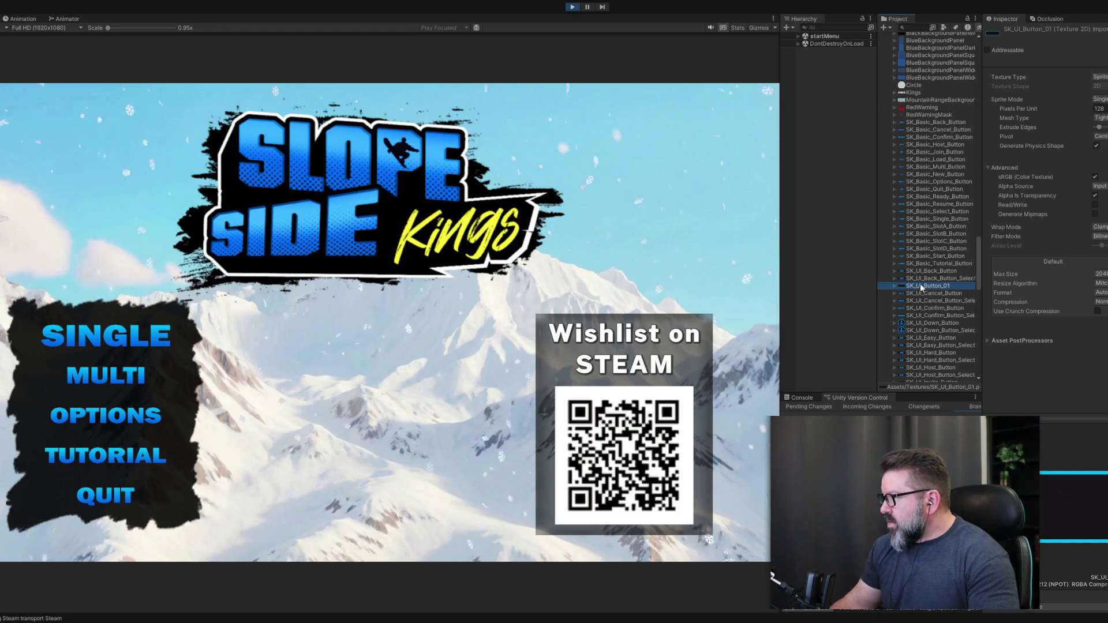
click(926, 272)
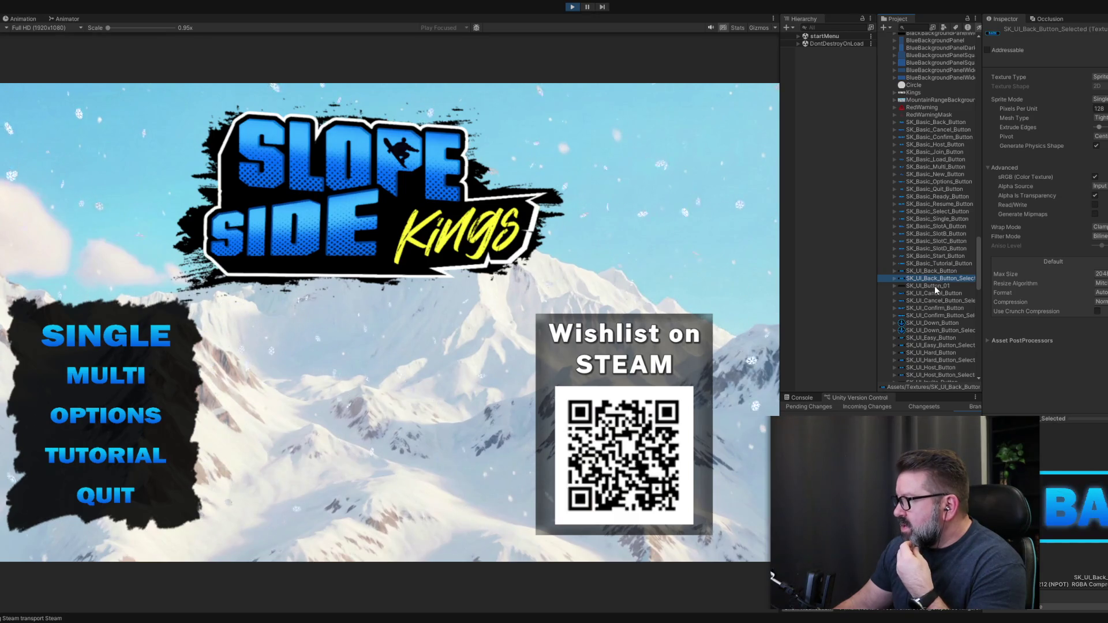
click(933, 286)
click(933, 293)
click(923, 301)
click(922, 316)
click(920, 337)
click(939, 353)
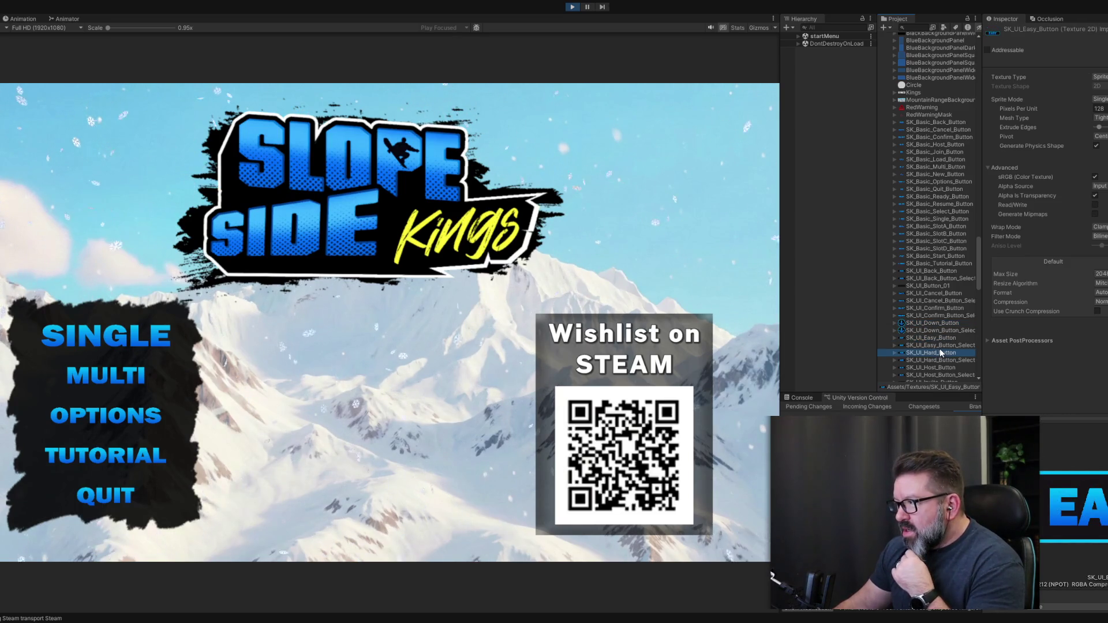
Revisit the Tutorial texture, then open SK_UI_Down_Button's import settings.
click(926, 264)
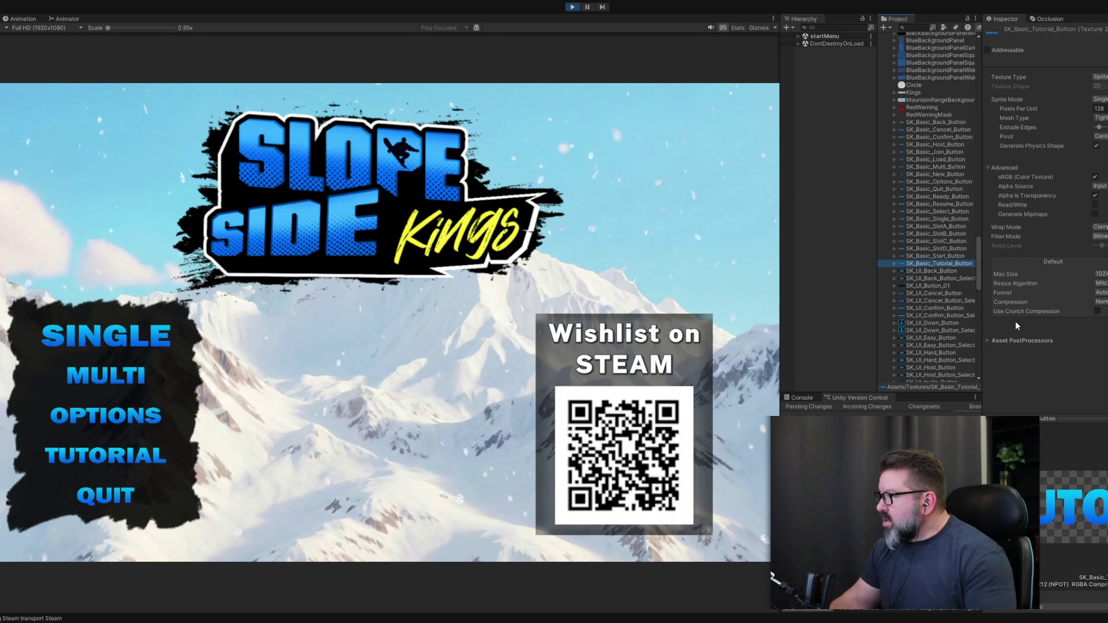
drag(979, 275, 979, 303)
click(929, 110)
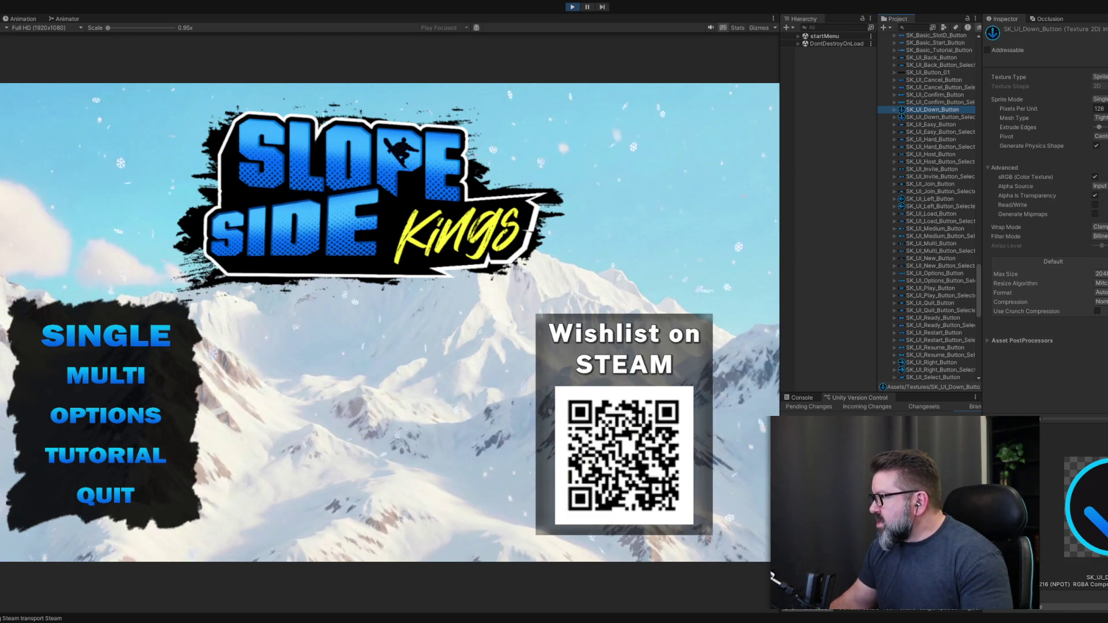
Cap the SK_UI Down, Down_Selected and Left button textures at a 256 max size.
click(1101, 274)
key(ctrl+s)
click(933, 117)
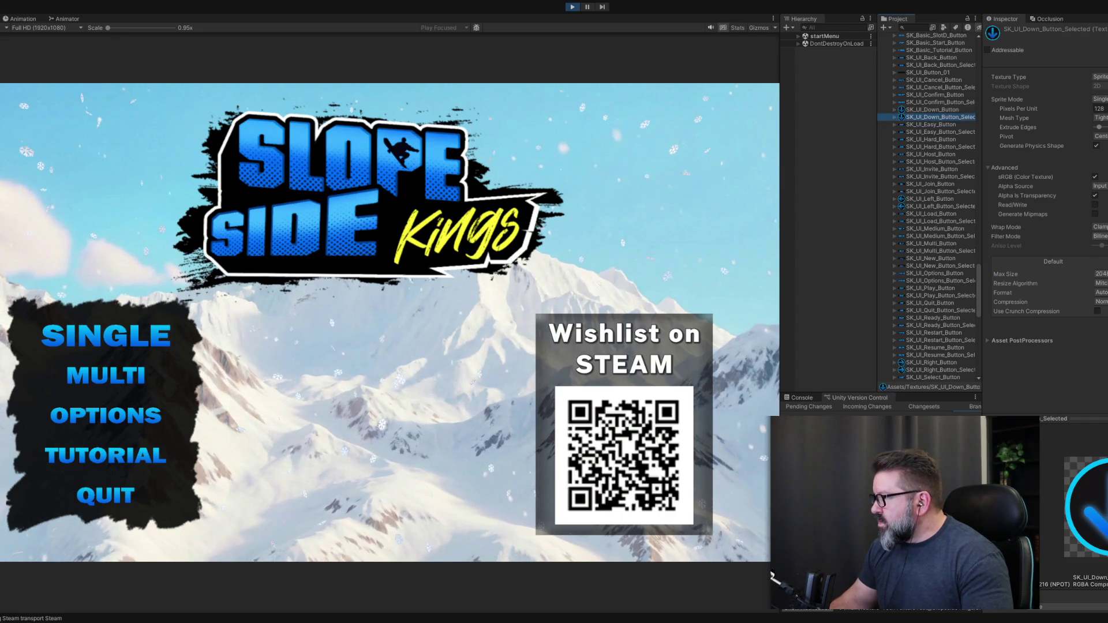
click(1100, 273)
click(1101, 240)
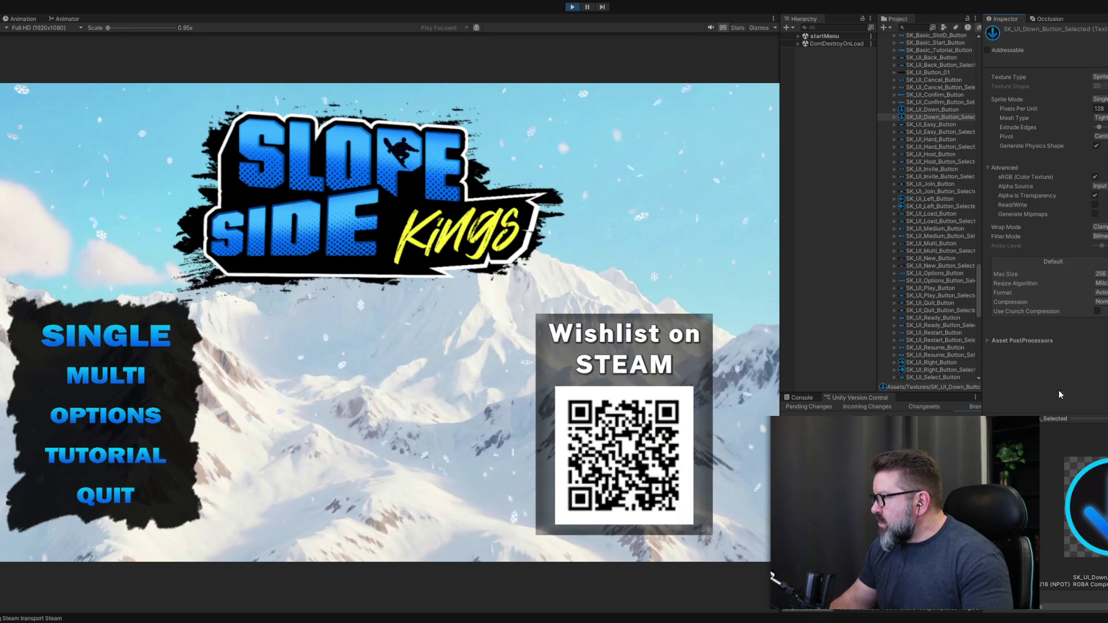
click(915, 199)
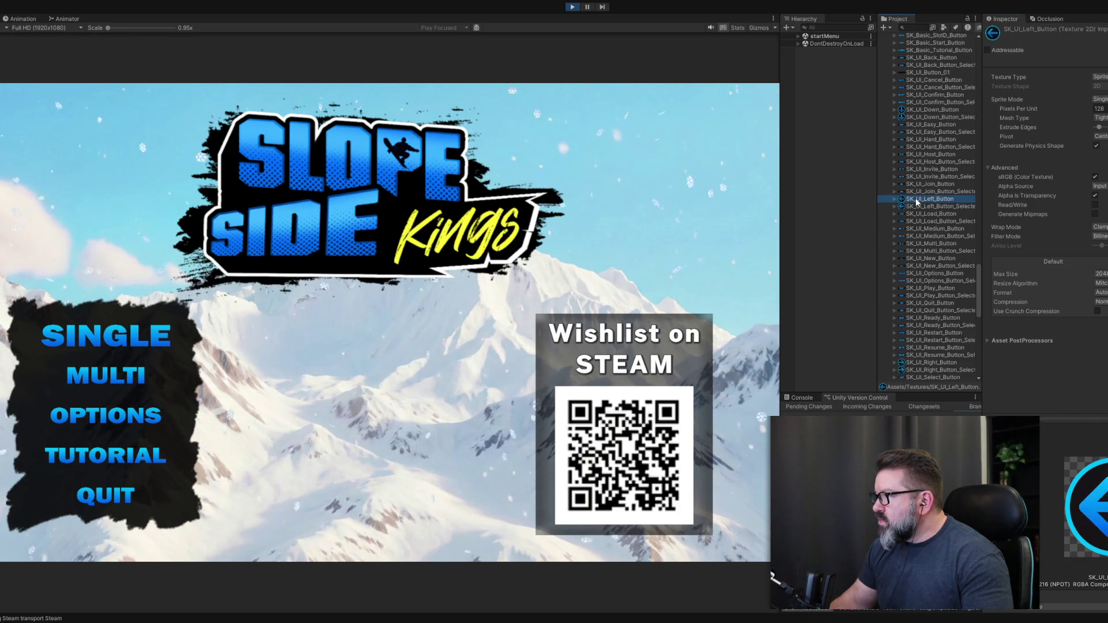
click(1101, 273)
click(1100, 241)
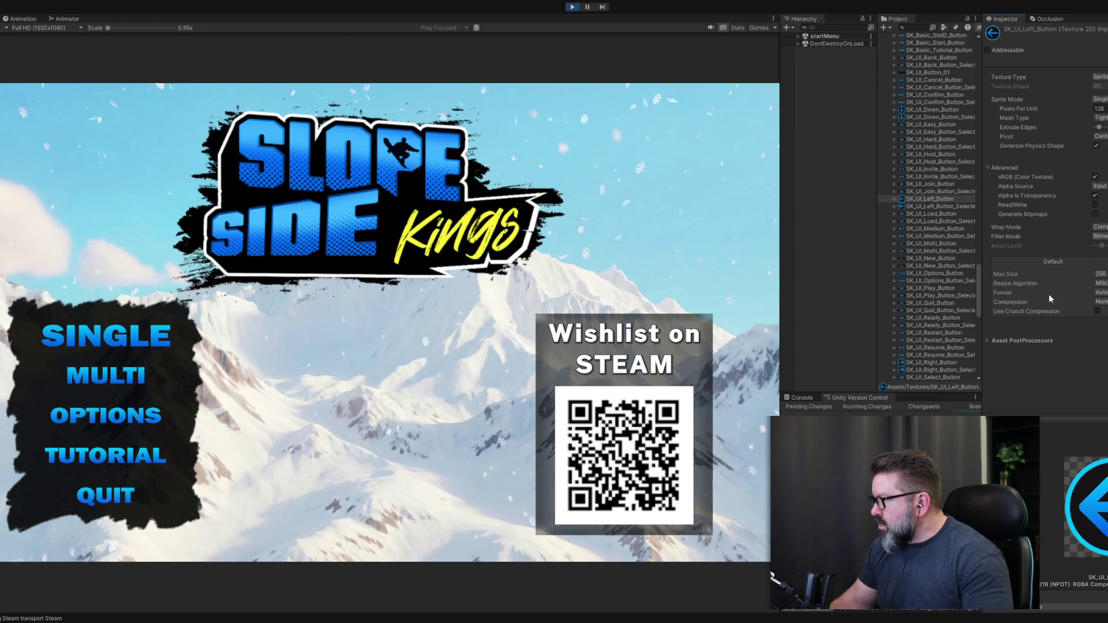
click(918, 206)
Cap SK_UI_Right_Button and SK_UI_Right_Button_Selected at a 256 max size.
click(925, 362)
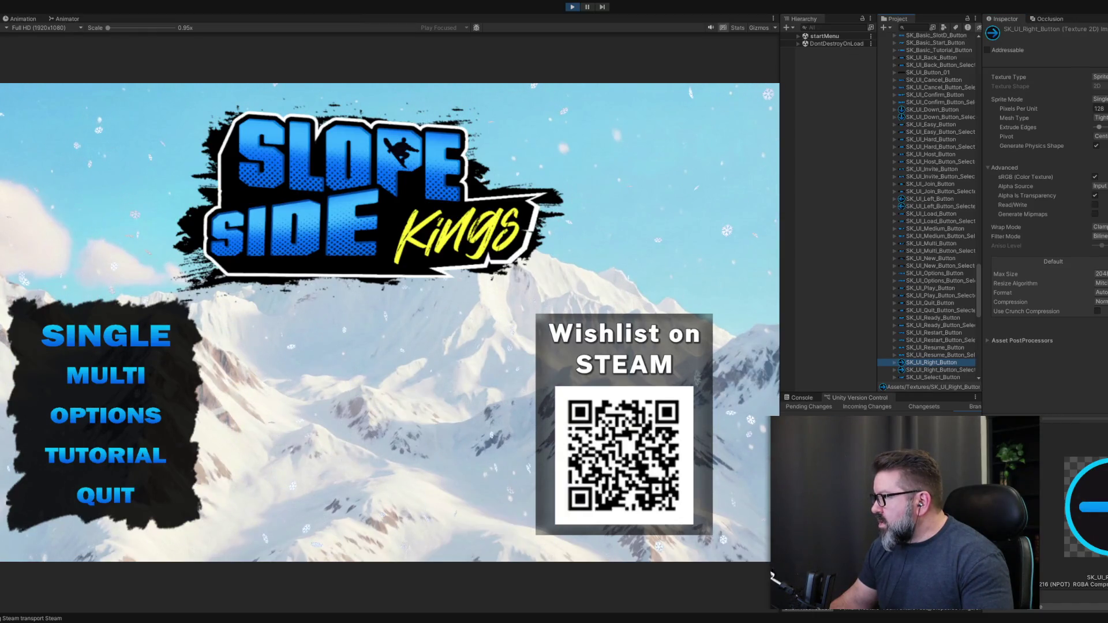
click(1101, 273)
click(1101, 241)
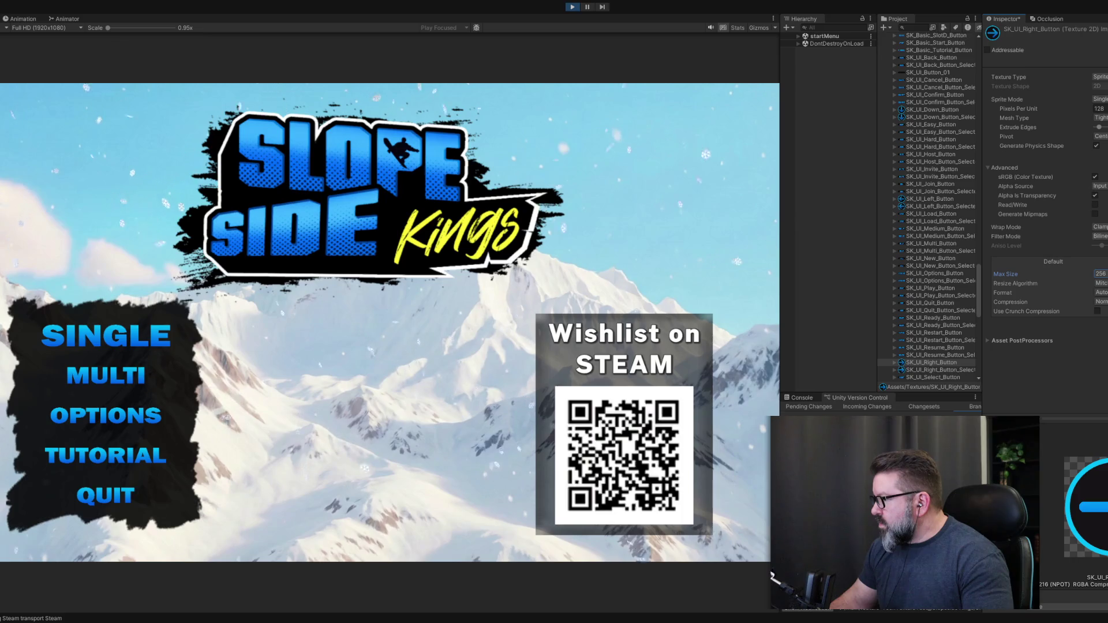
click(1079, 340)
click(930, 369)
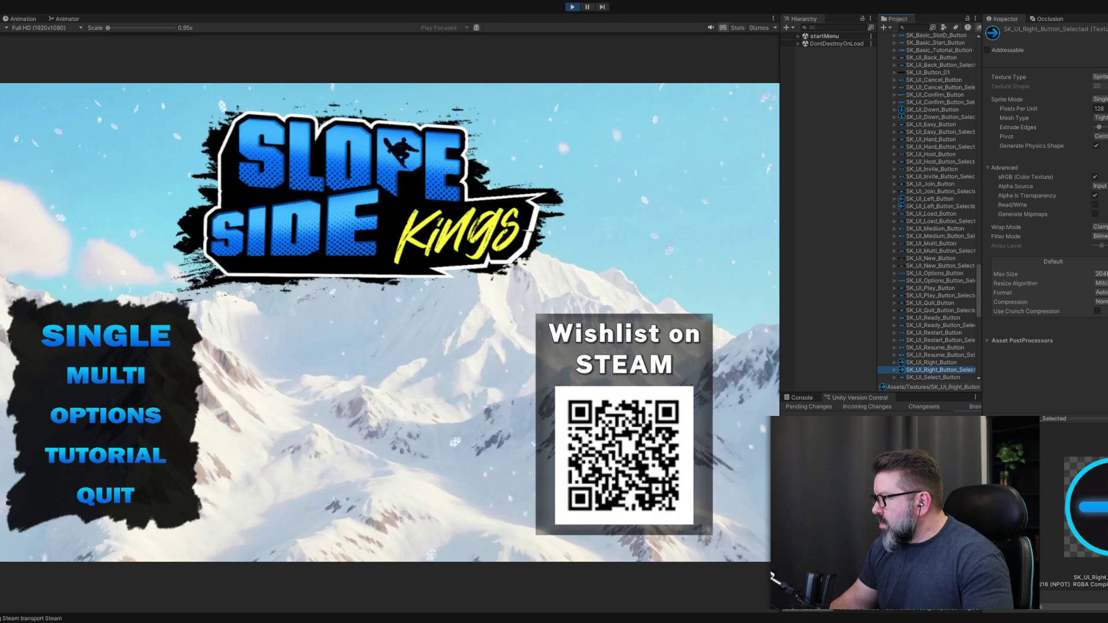
click(1101, 274)
click(1101, 241)
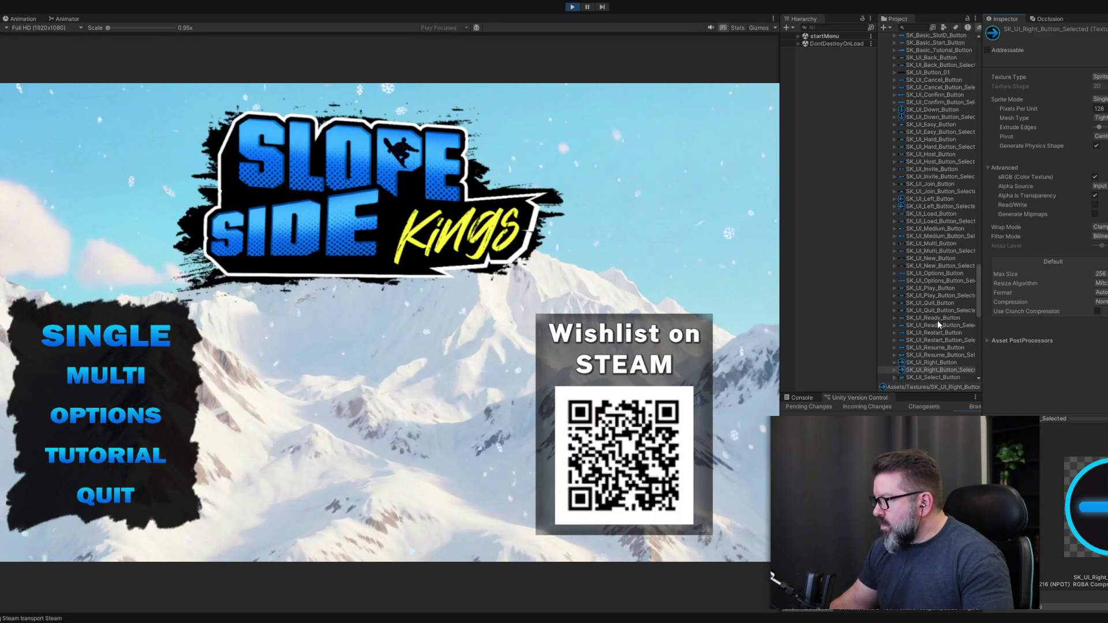
Cap SK_UI_Up_Button and SK_UI_Up_Button_Selected at 256 and apply.
scroll(937, 320, down, 10)
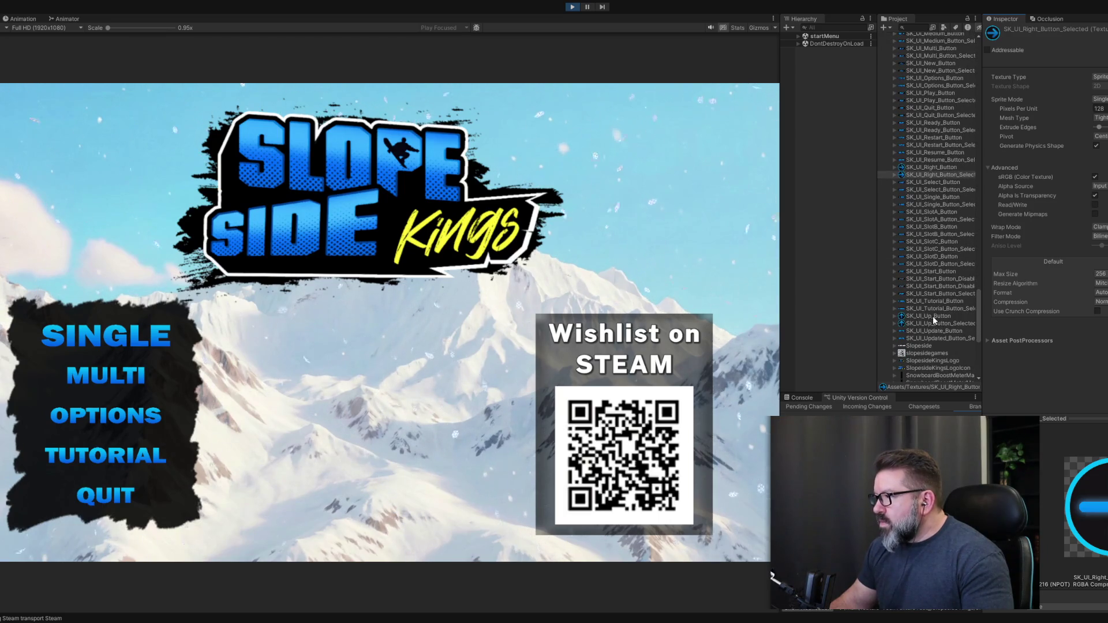
click(932, 316)
click(1101, 274)
click(1101, 240)
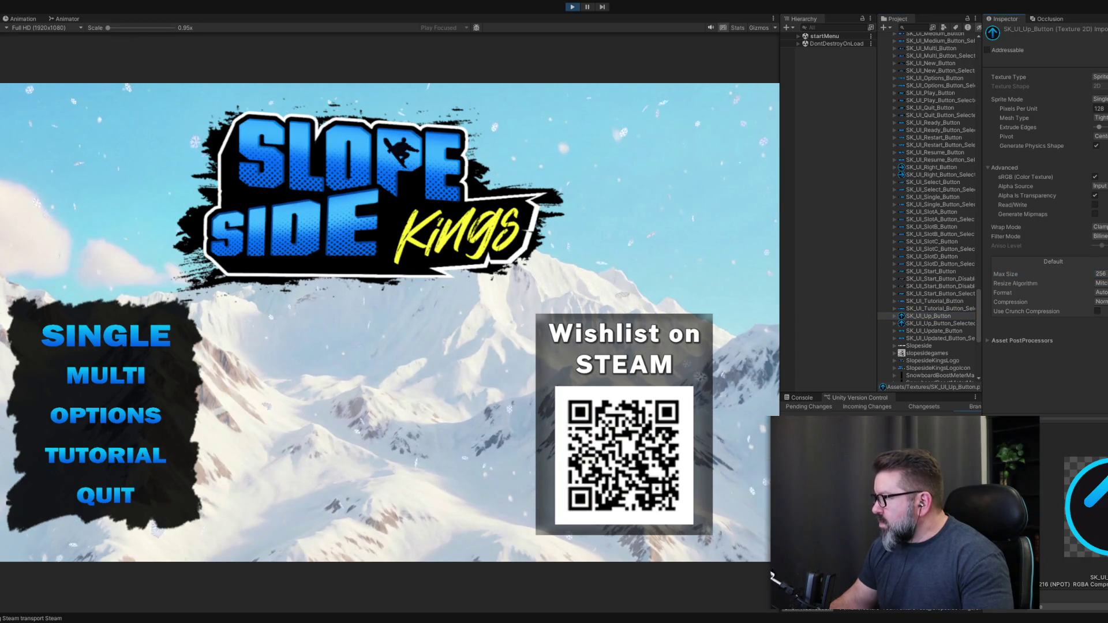
click(932, 323)
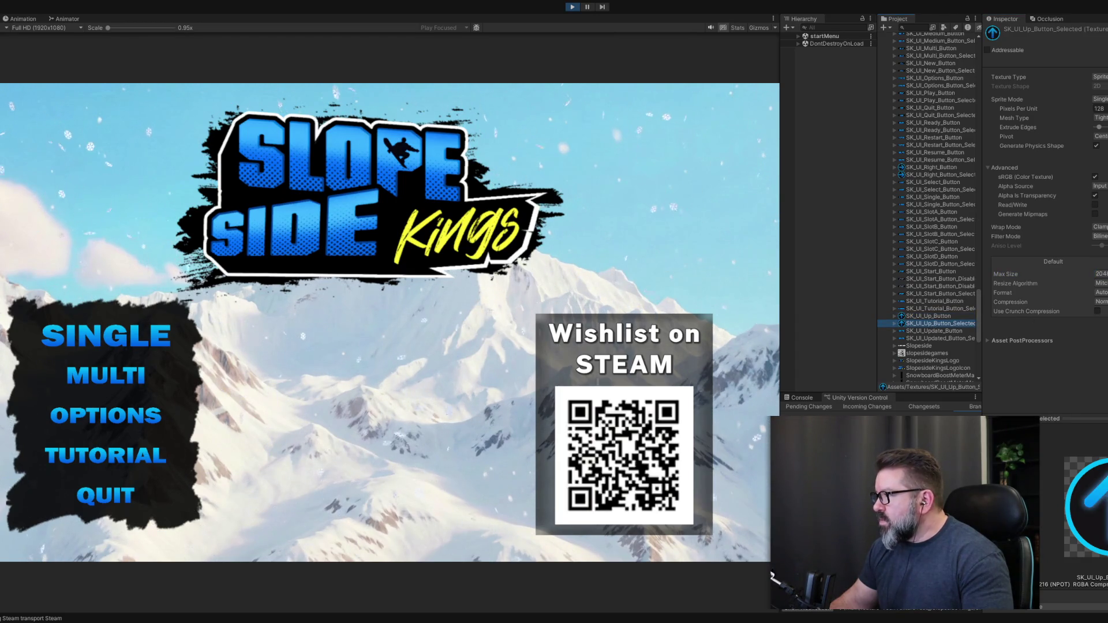
click(1100, 274)
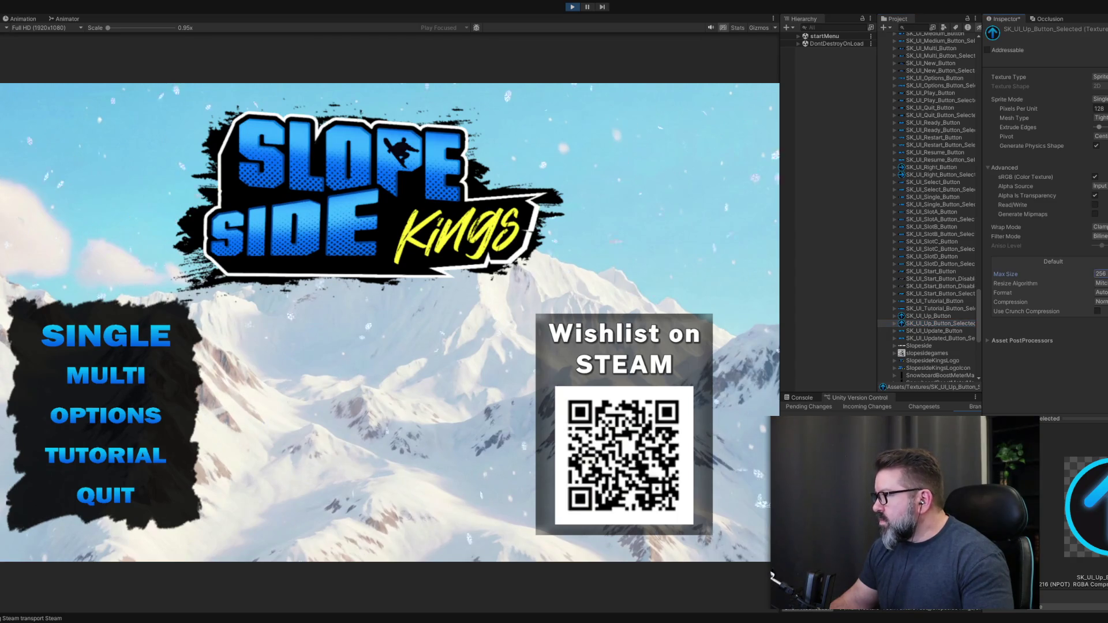
click(1105, 355)
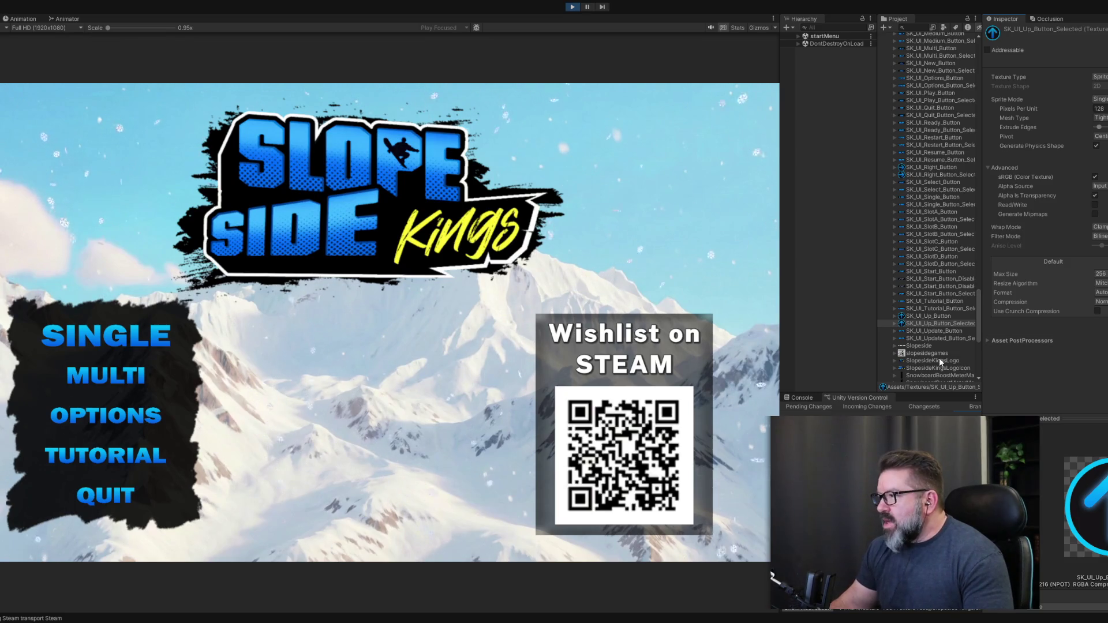
Cap the Slopeside title texture at a 32 max size and apply, then select Kings.
scroll(929, 351, down, 3)
click(916, 277)
click(919, 282)
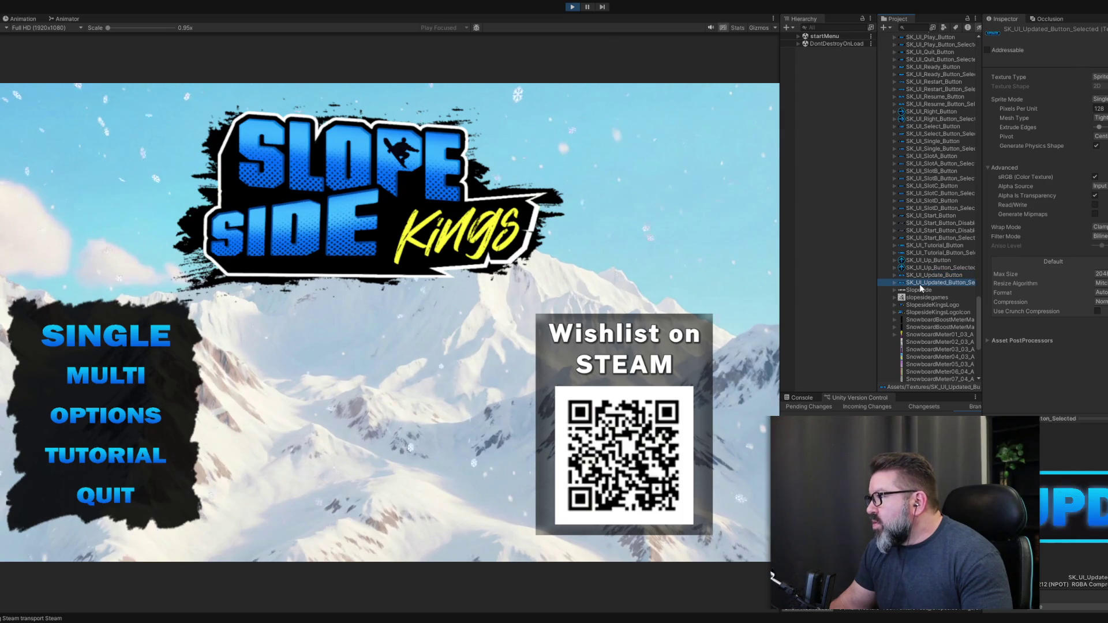
click(919, 290)
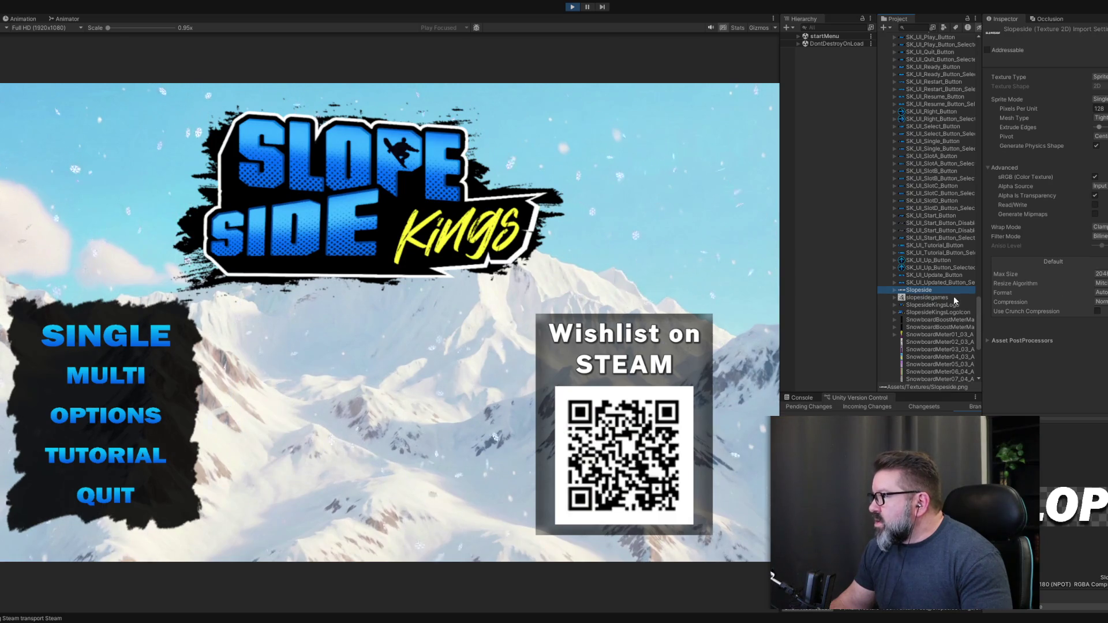
click(1100, 274)
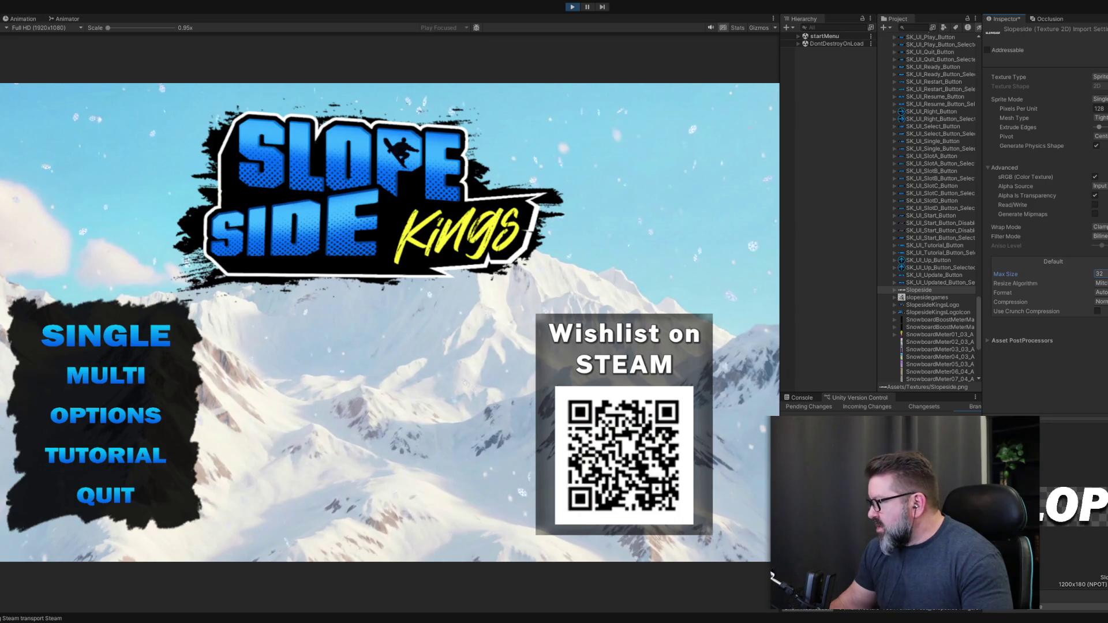
click(1105, 354)
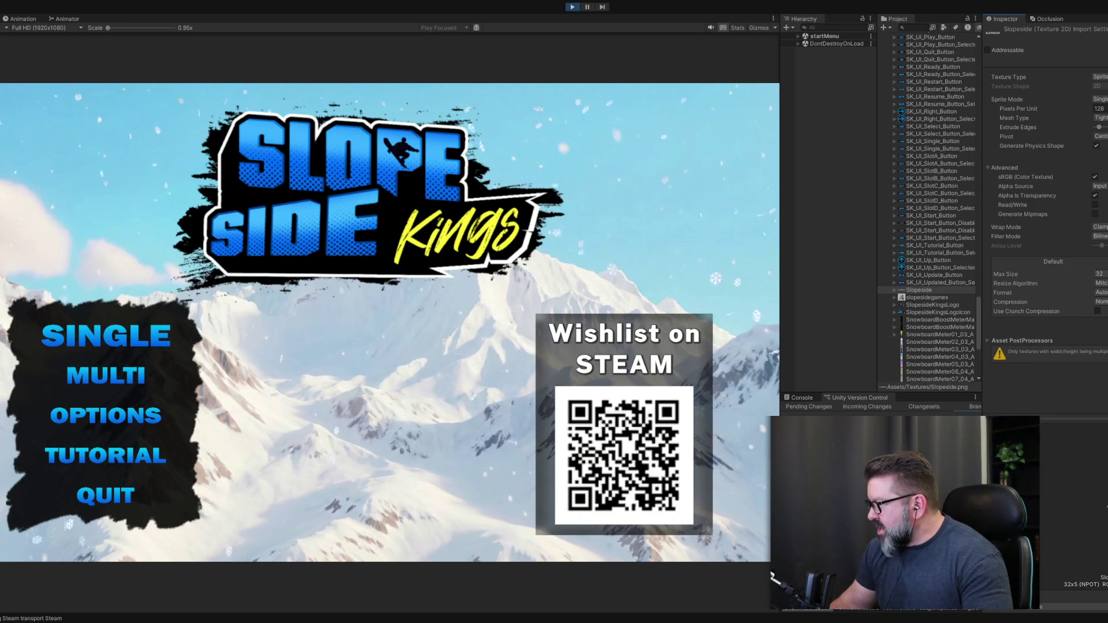
scroll(928, 289, up, 2)
scroll(928, 289, up, 20)
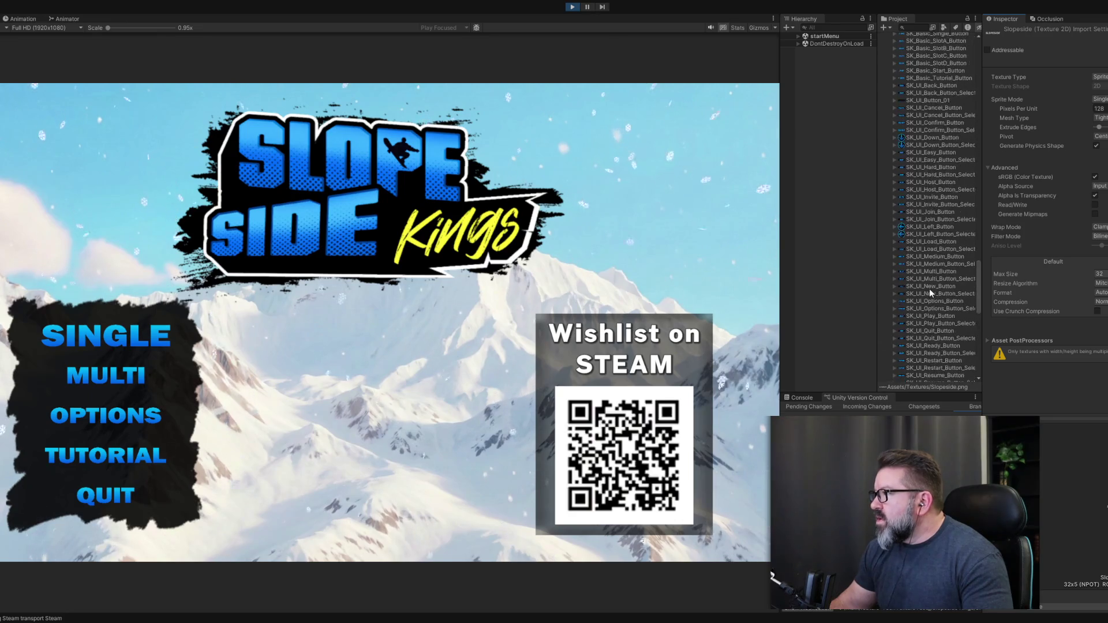
click(916, 214)
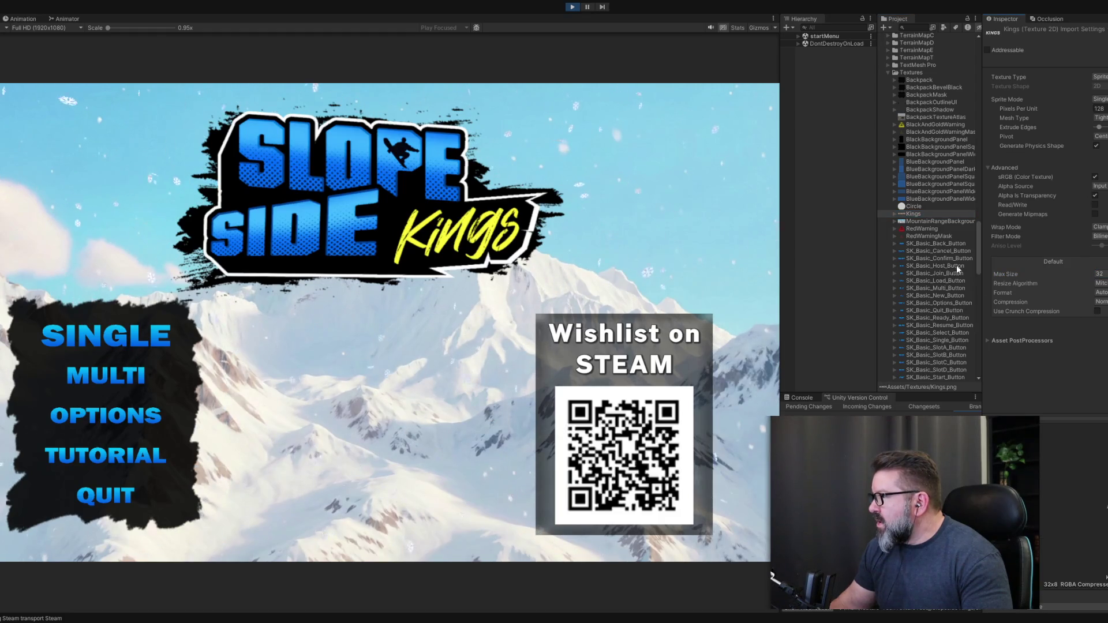
Set the Circle texture's max size to 32 and save, then select slopesidegames.
click(911, 206)
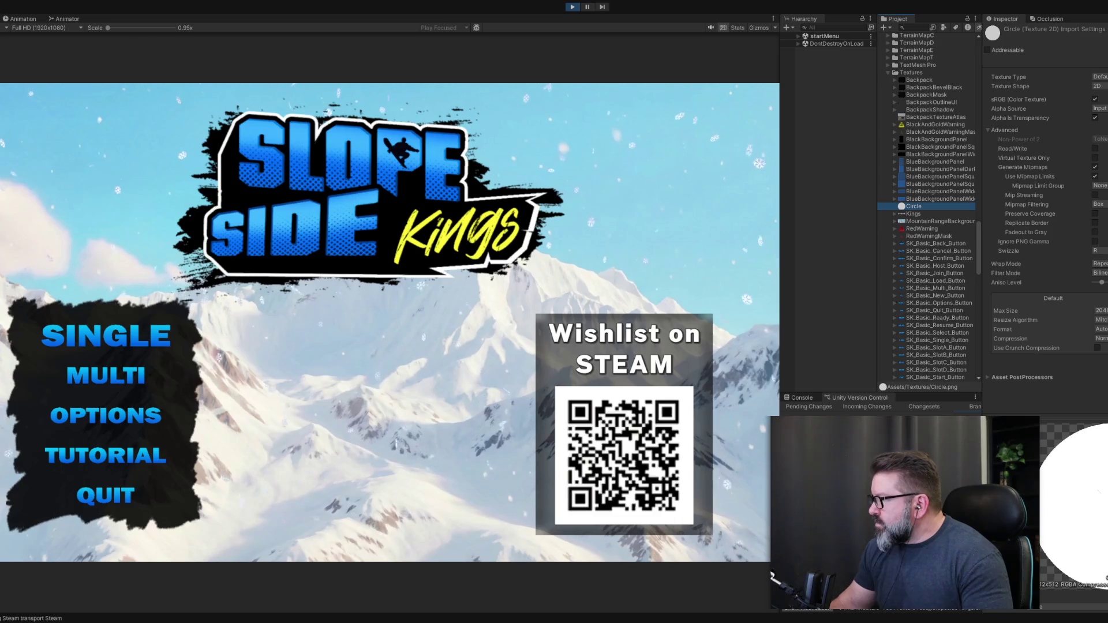
click(1100, 310)
click(1100, 288)
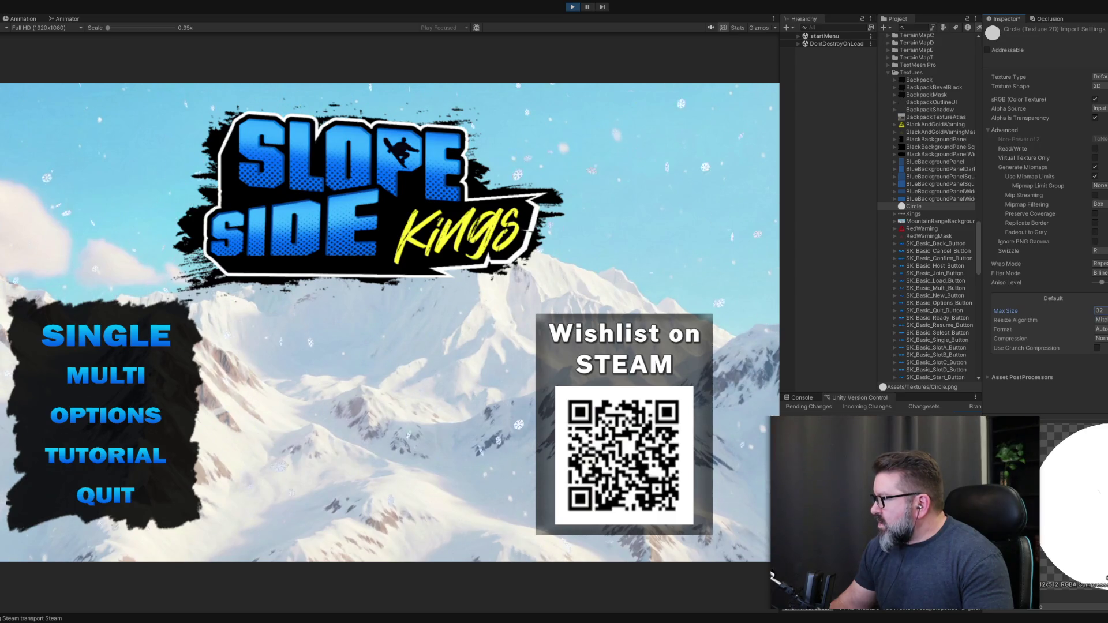
key(ctrl+s)
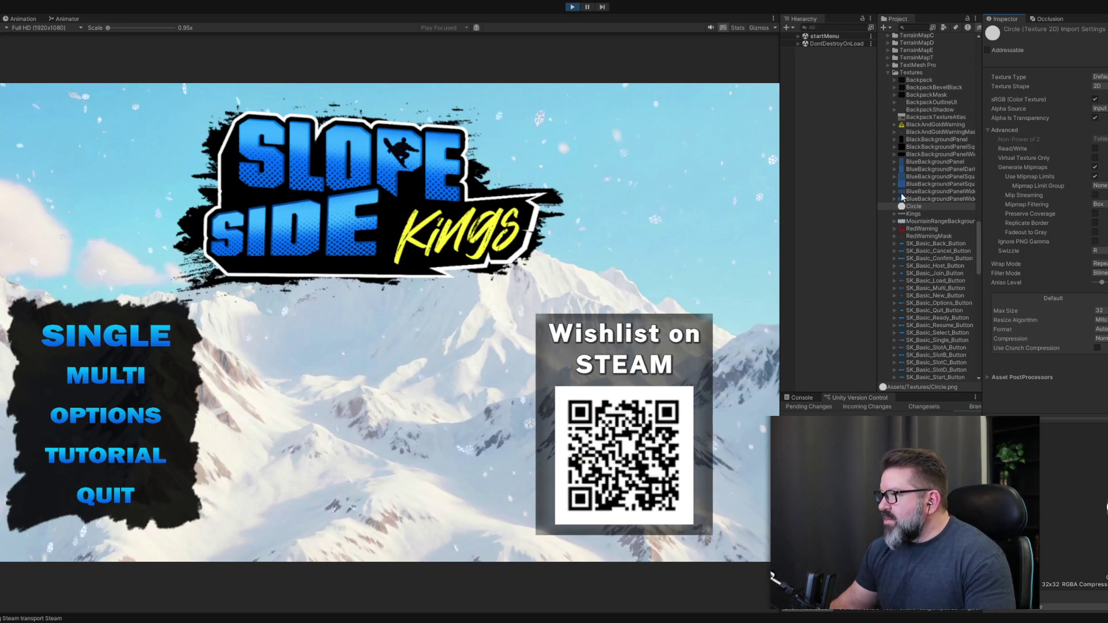
scroll(915, 278, down, 10)
scroll(917, 281, down, 15)
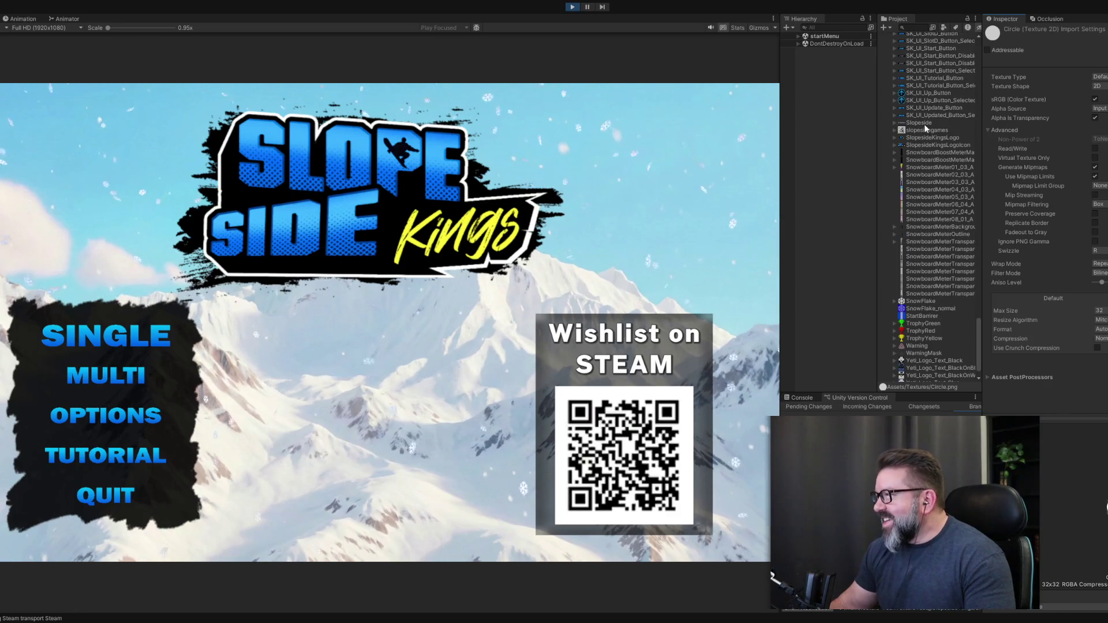
click(924, 130)
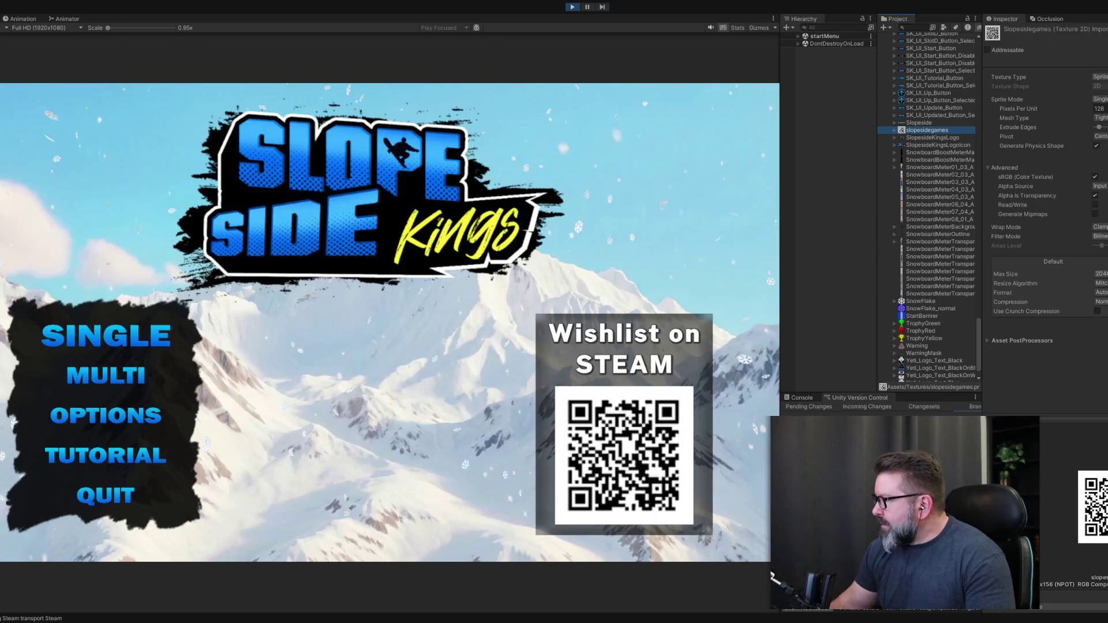
Limit the slopesidegames QR texture to 256, then compare the logo and logo icon textures.
click(1099, 273)
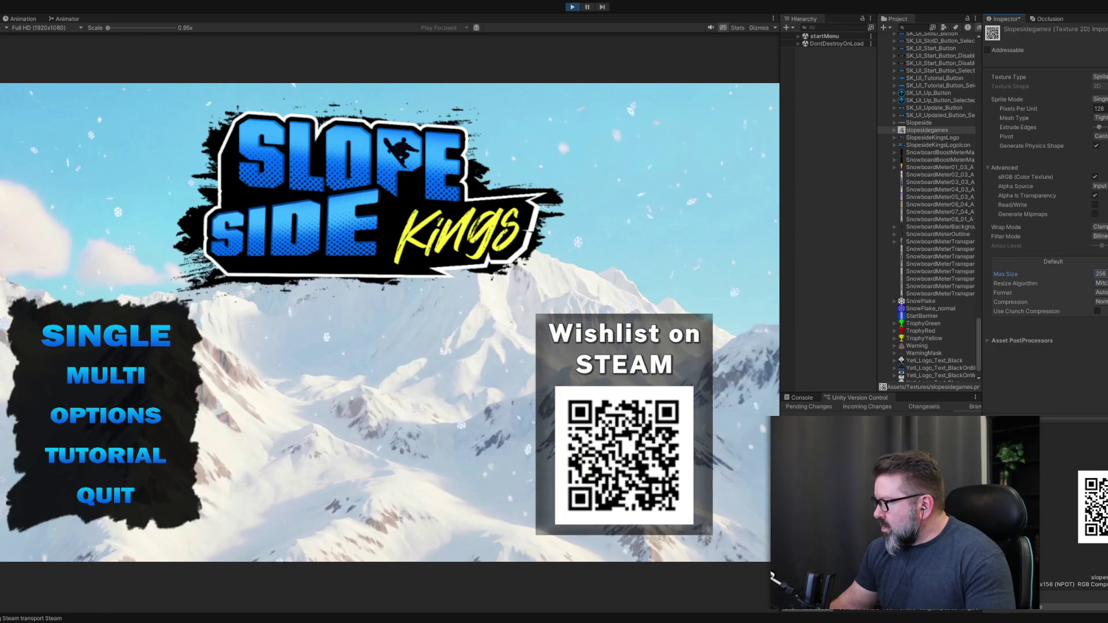
click(1096, 340)
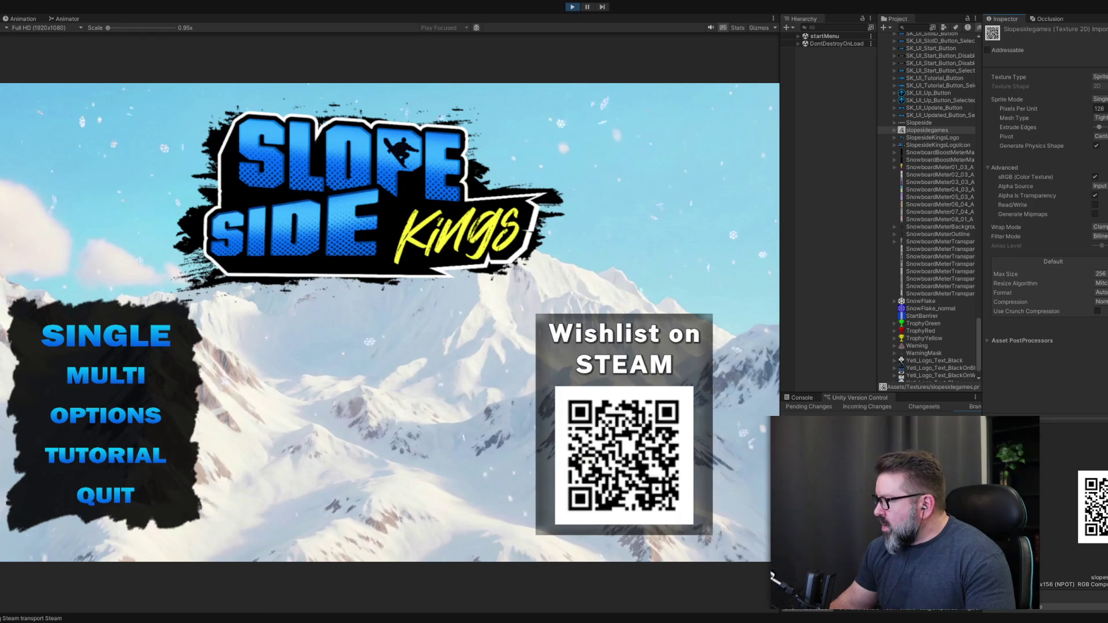
click(918, 138)
click(921, 145)
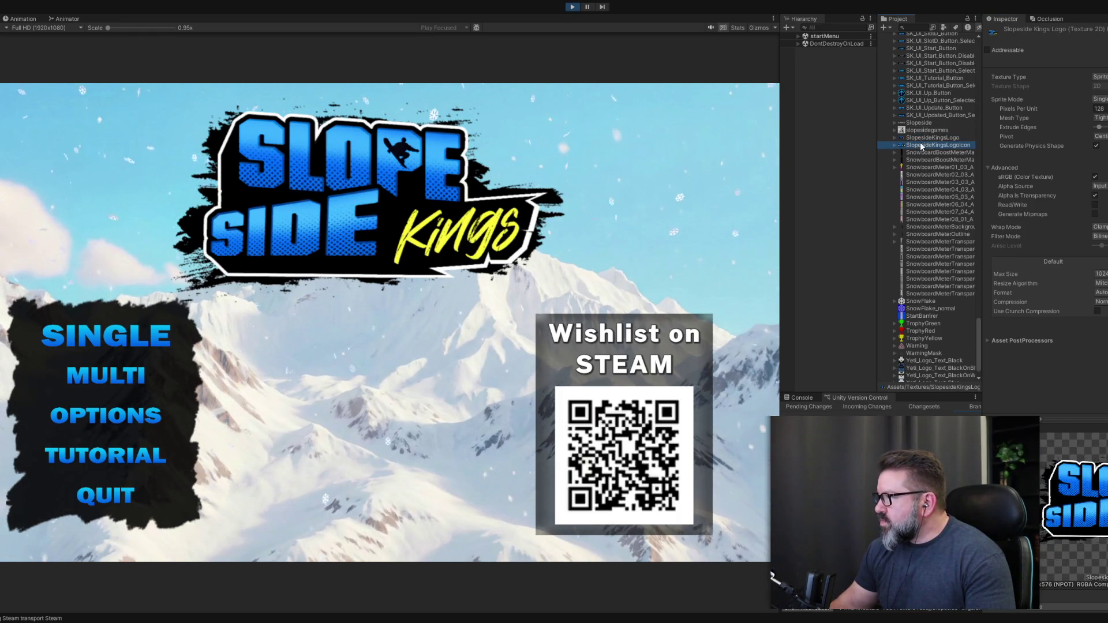
click(933, 137)
click(933, 144)
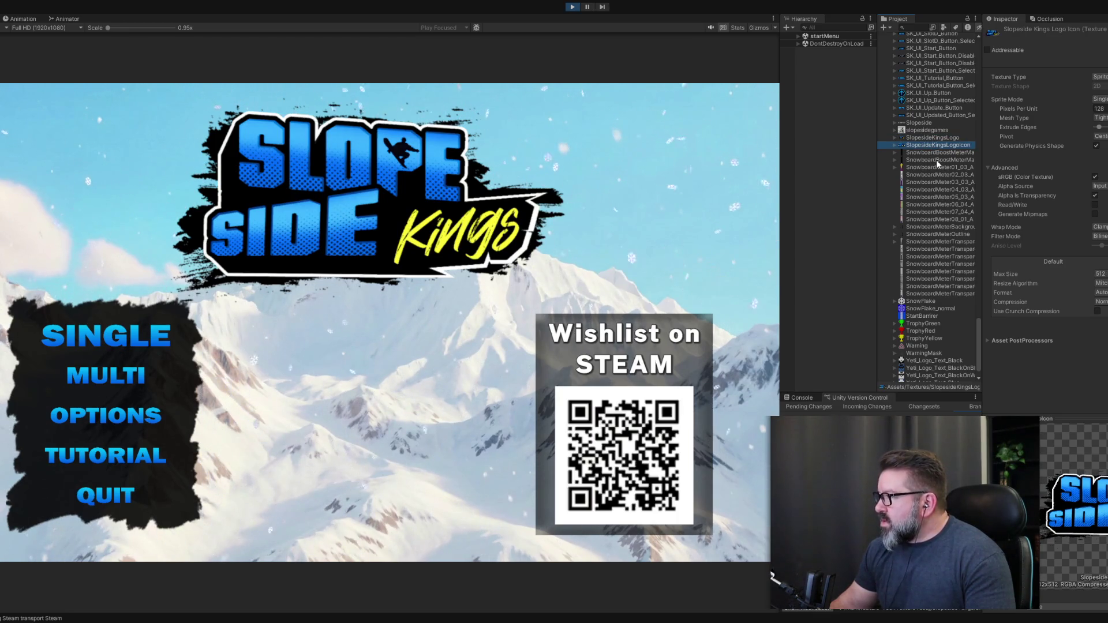
Inspect the Snowboard Boost Meter Mask textures, then start a single-player game.
click(936, 153)
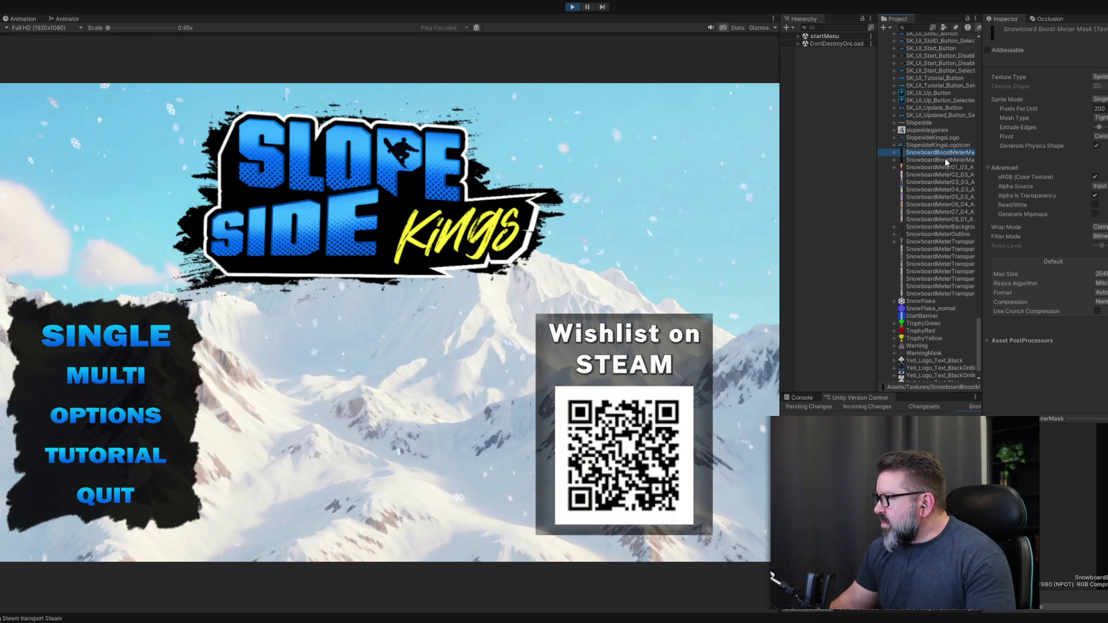
click(944, 160)
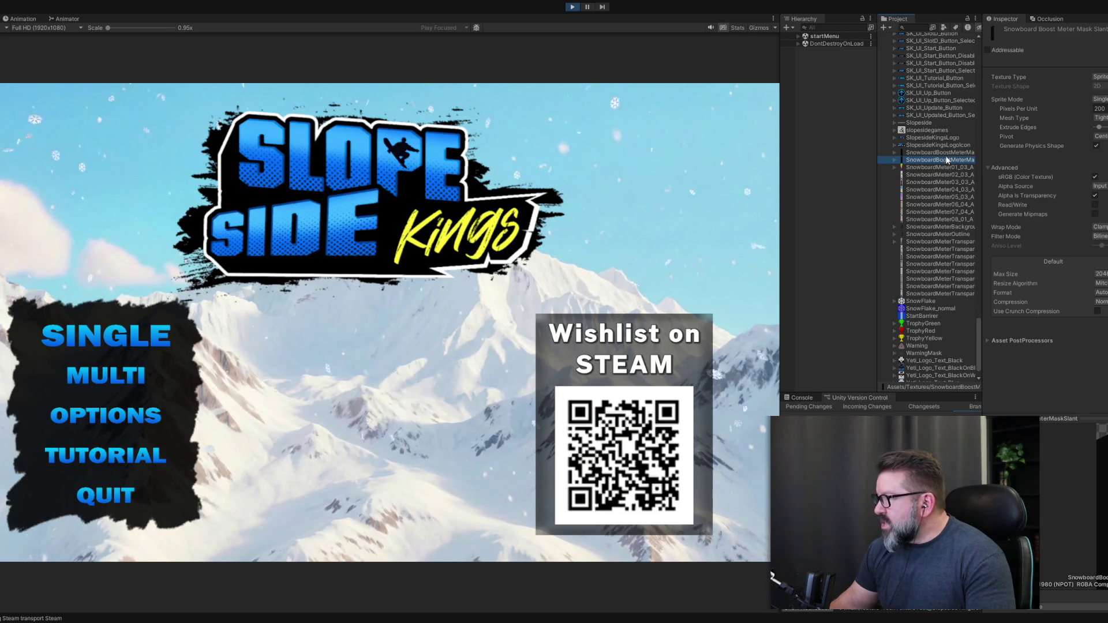
click(946, 153)
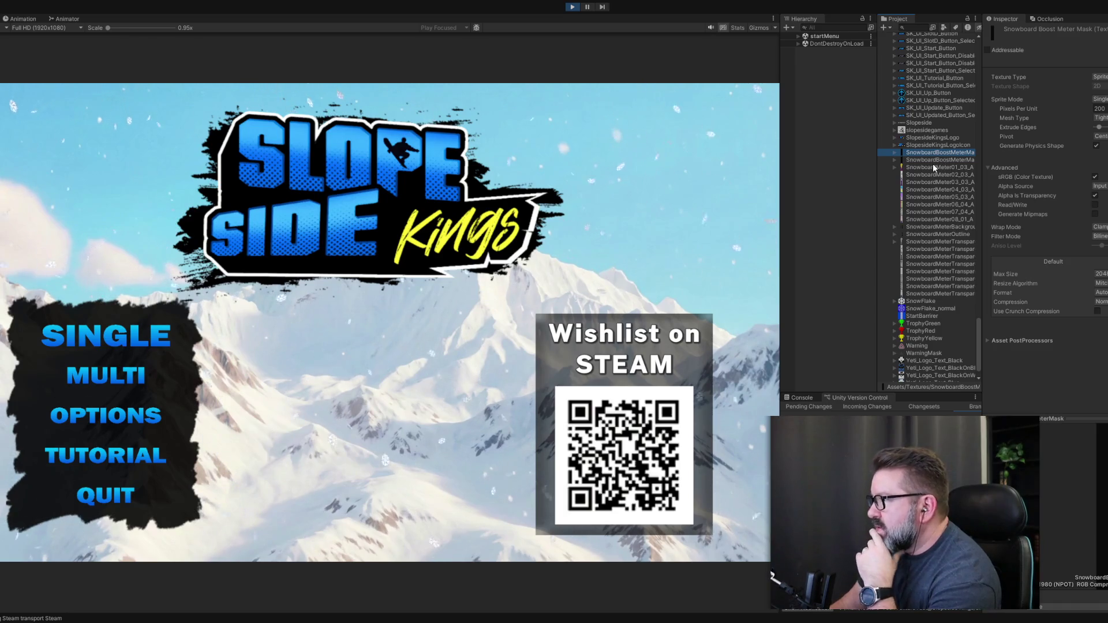
click(105, 367)
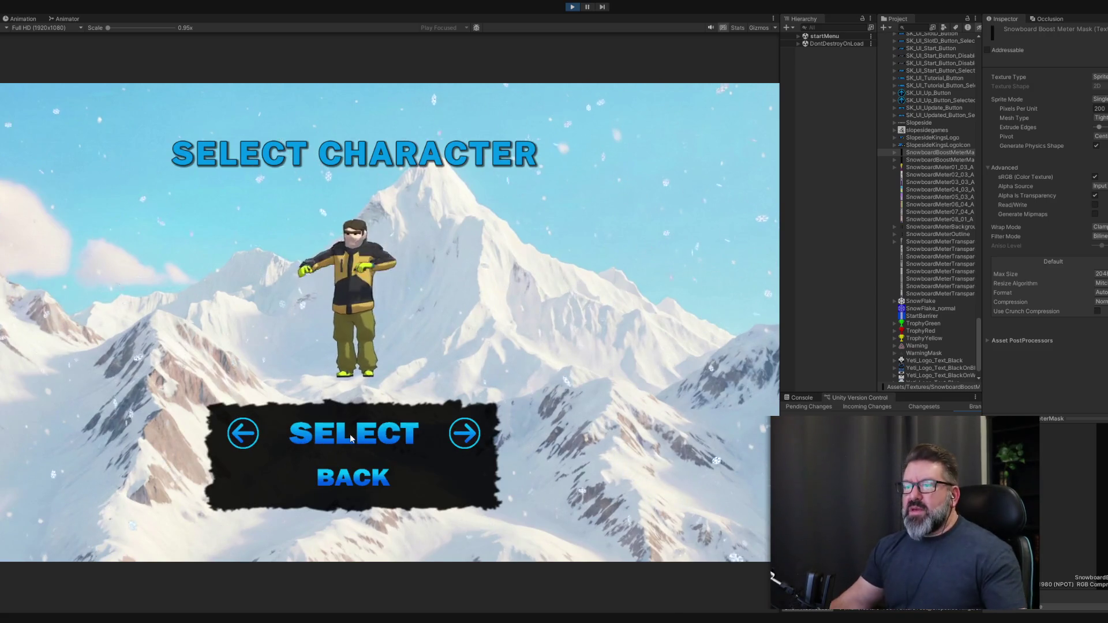
Confirm the character, then choose Level 1 as the location to reach loading.
click(350, 434)
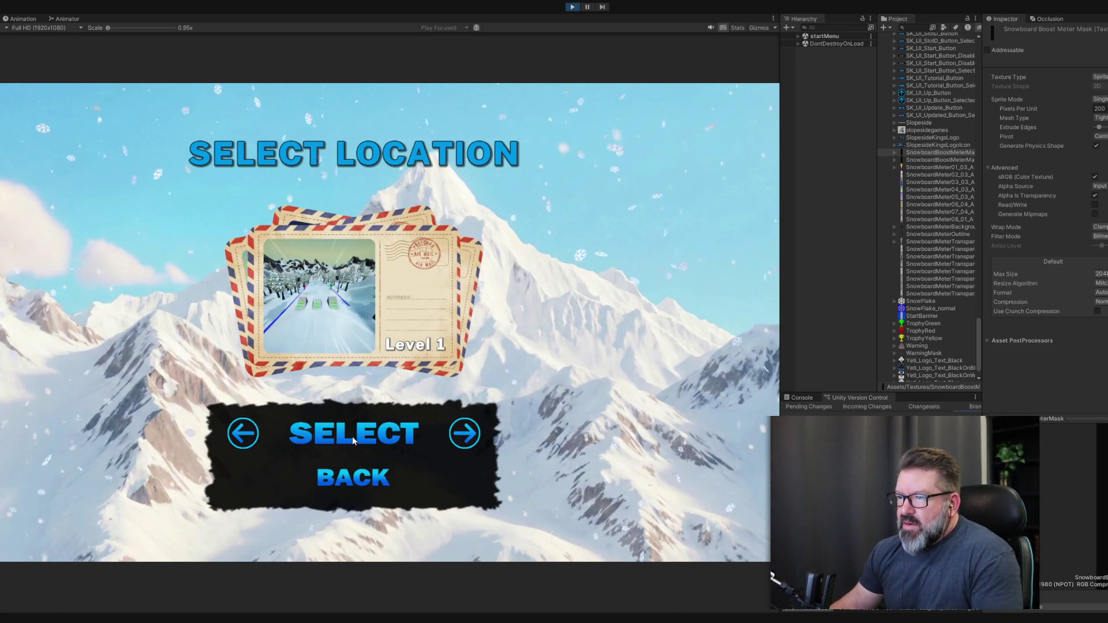
click(353, 435)
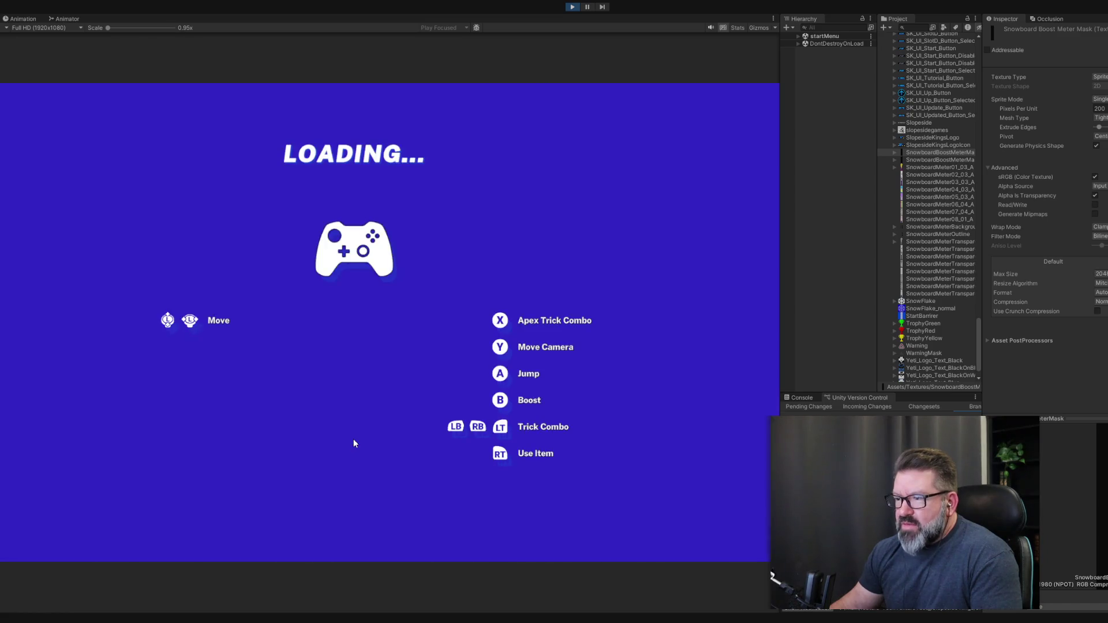
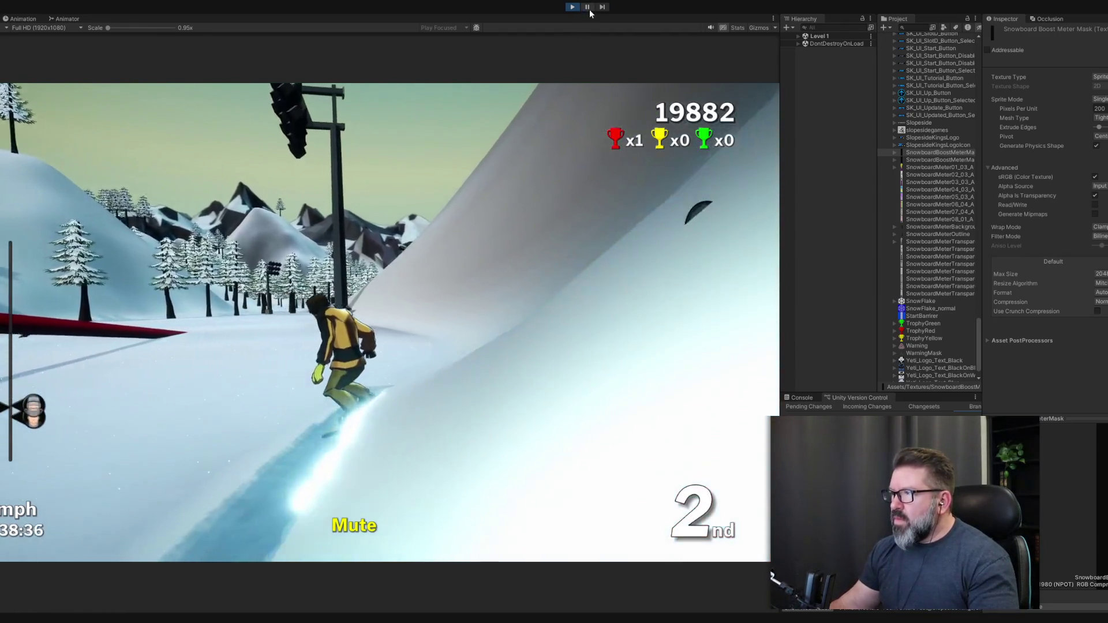
Pause and resume the snowboard race twice to inspect the boost meter on the HUD.
click(588, 8)
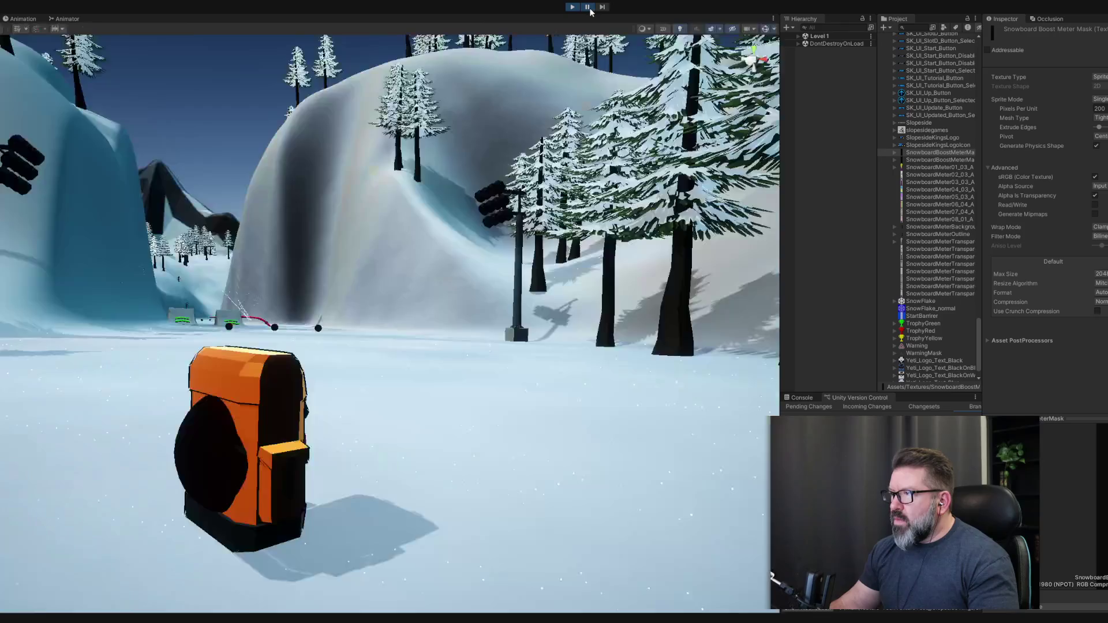
click(588, 7)
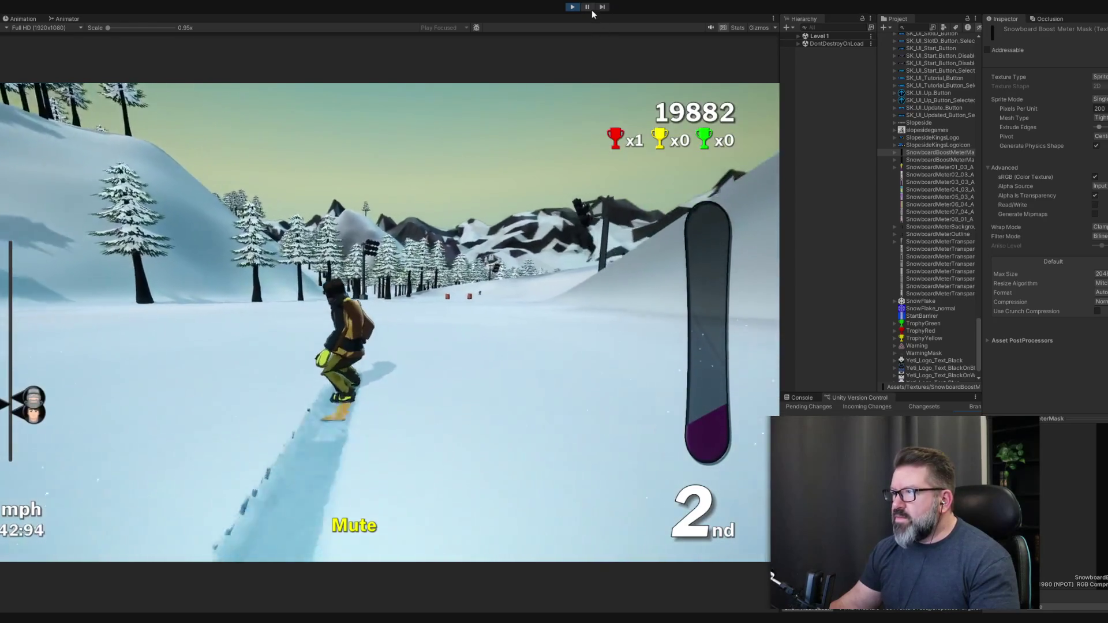
click(588, 7)
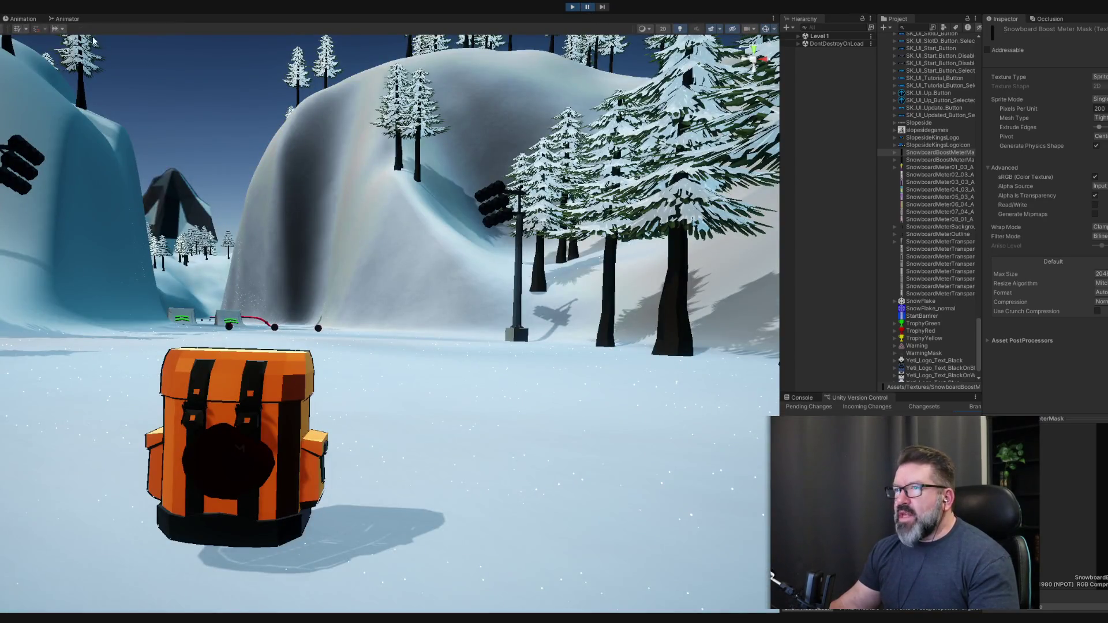
key(ctrl+shift+p)
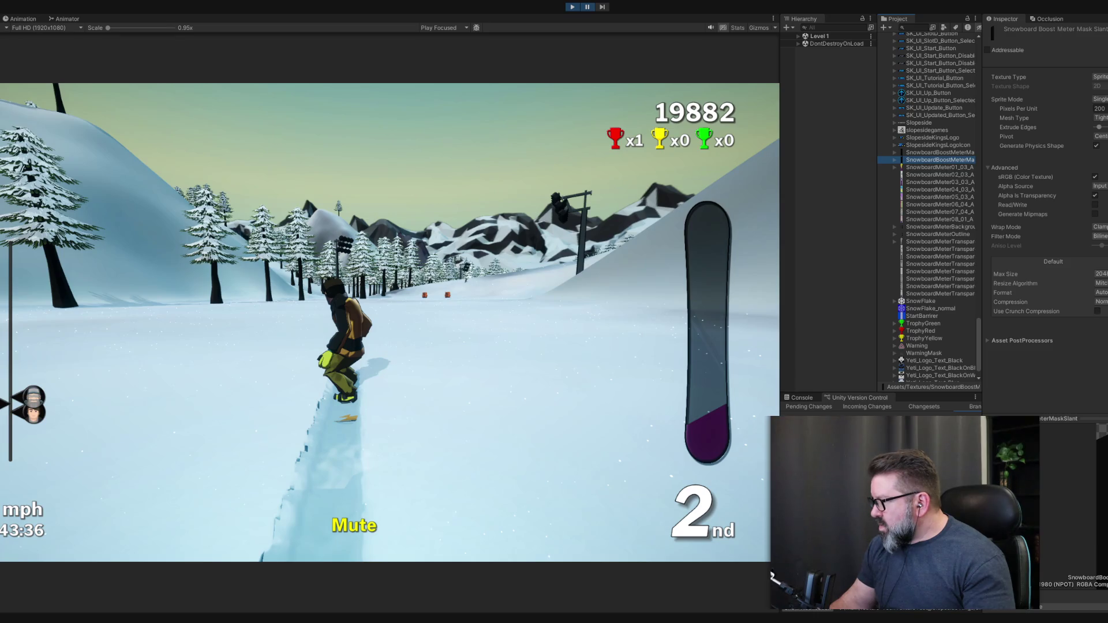
Try Max Size 1024, then 32, then settle on 256 for the SnowboardBoostMeterMaskSlant texture.
click(1100, 274)
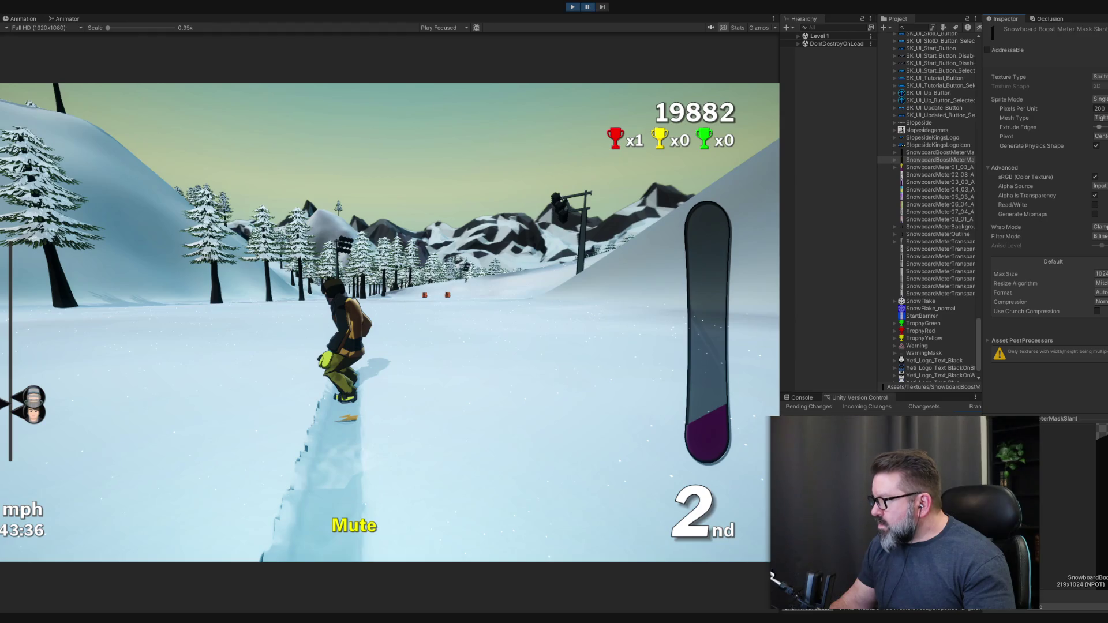
click(1100, 273)
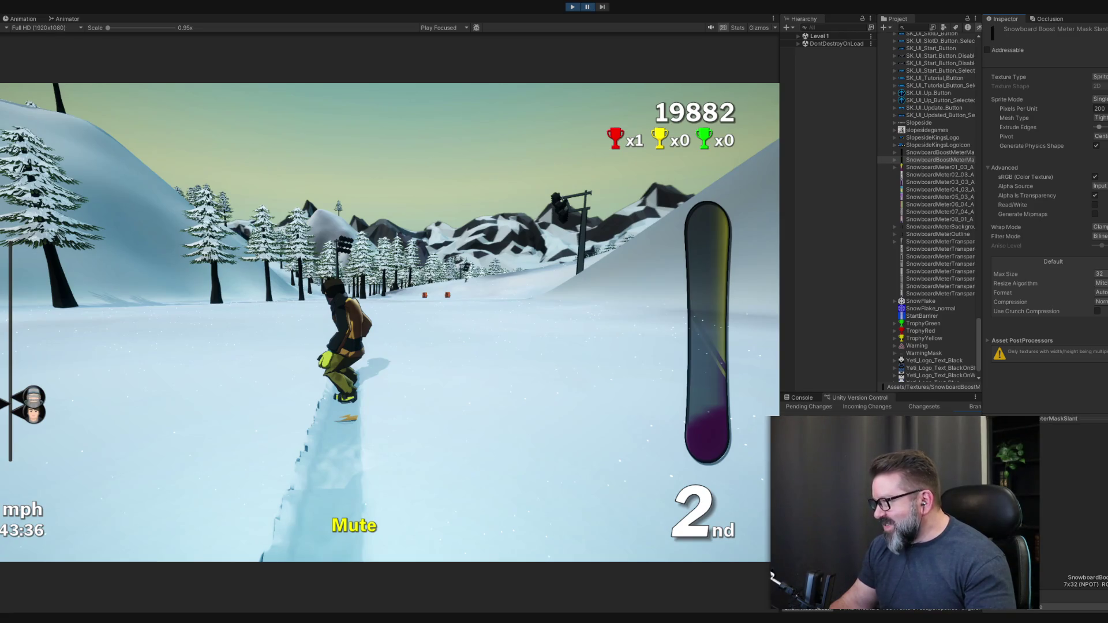
click(1100, 274)
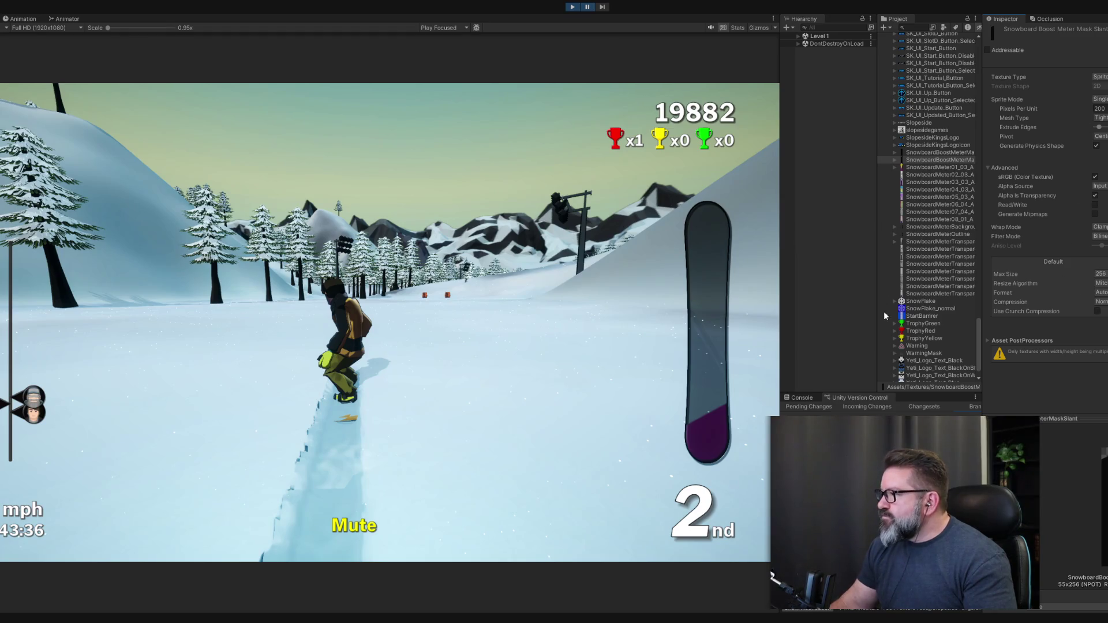
click(924, 161)
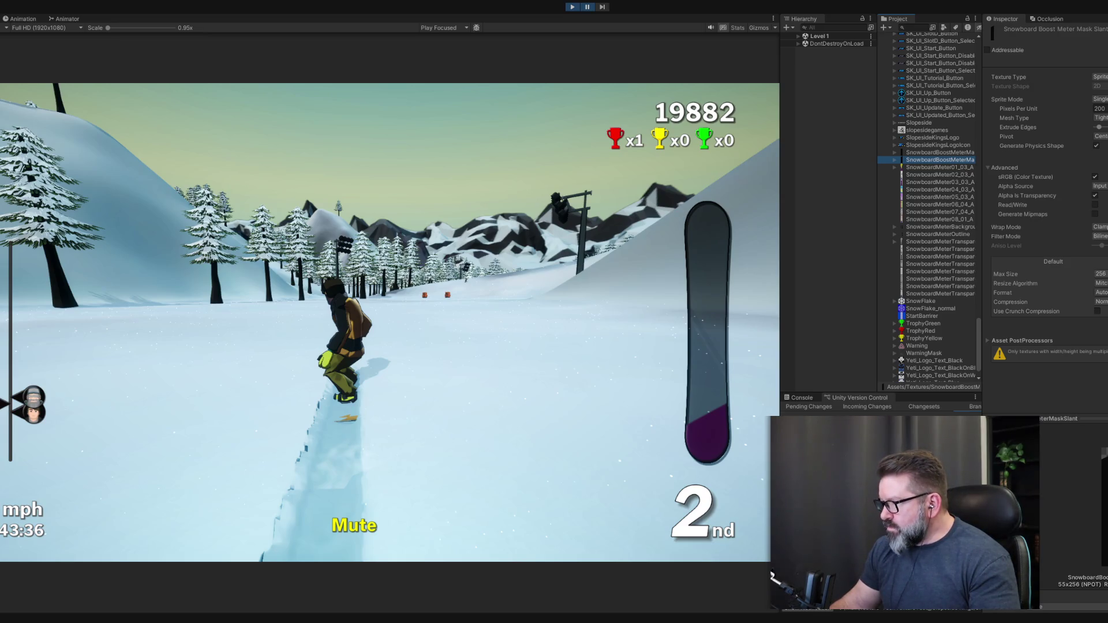
Apply Max Size 128, then 64, then 128 again to the slant texture.
click(1100, 273)
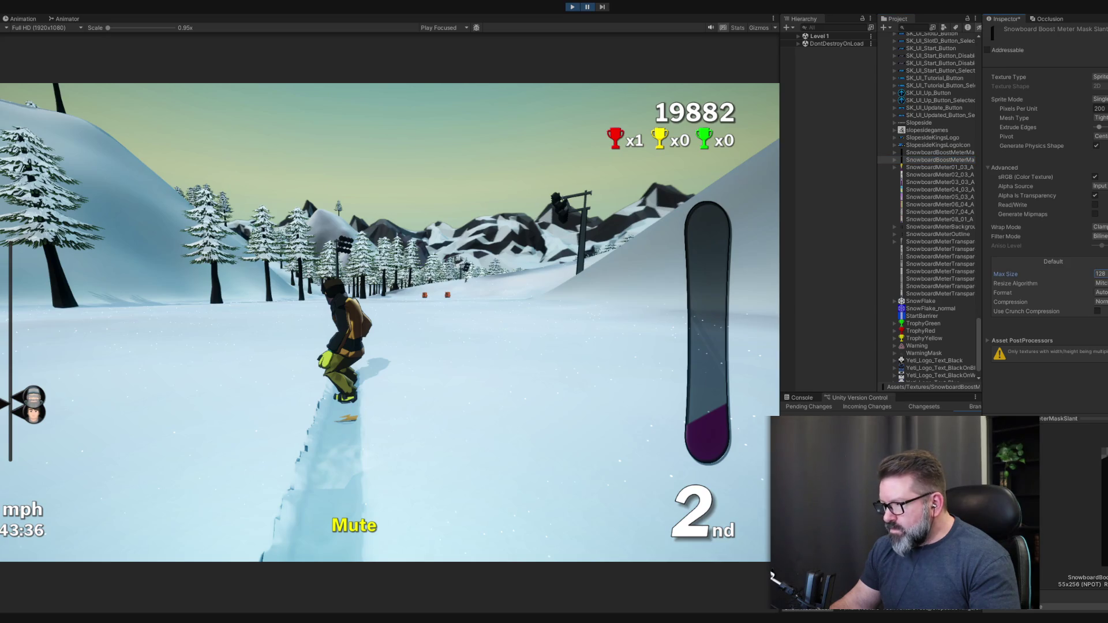
key(ctrl+s)
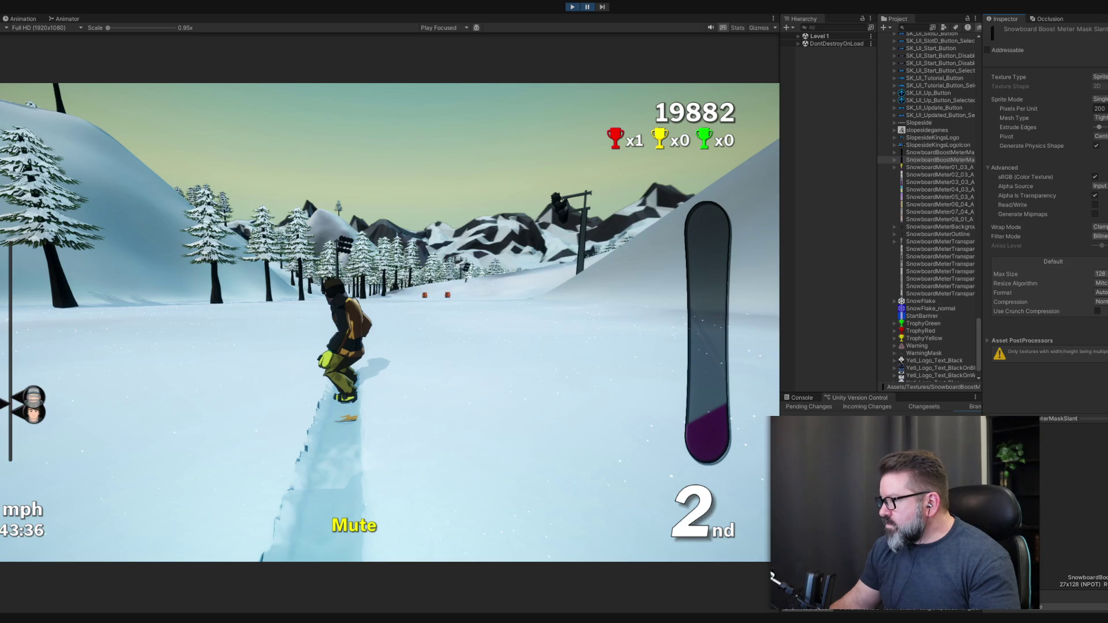
click(1101, 273)
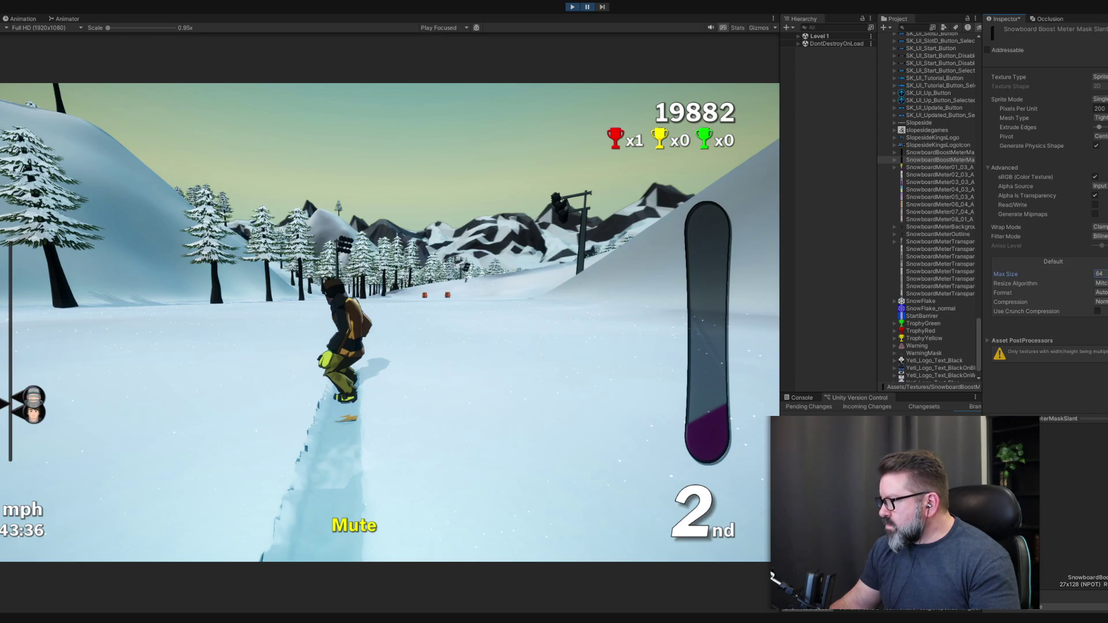
key(ctrl+s)
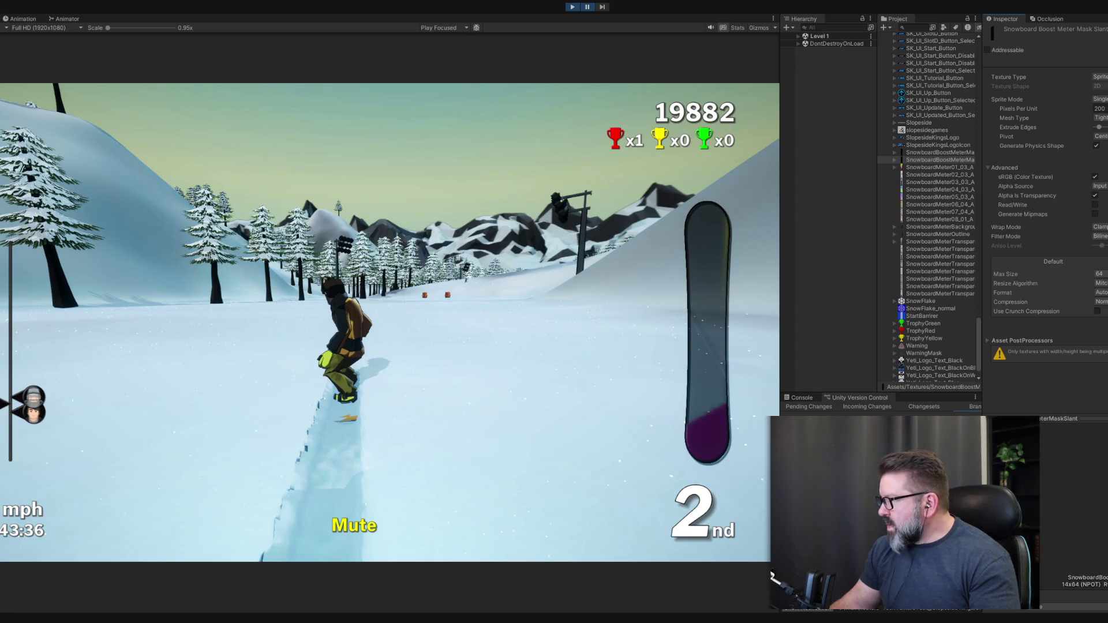
click(1100, 274)
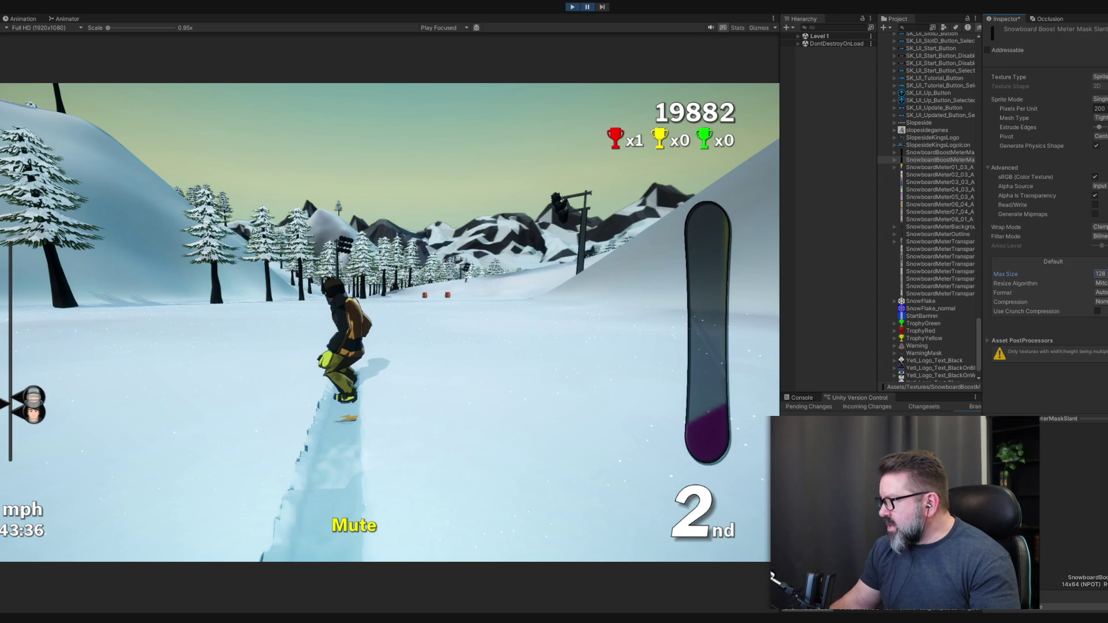
key(ctrl+s)
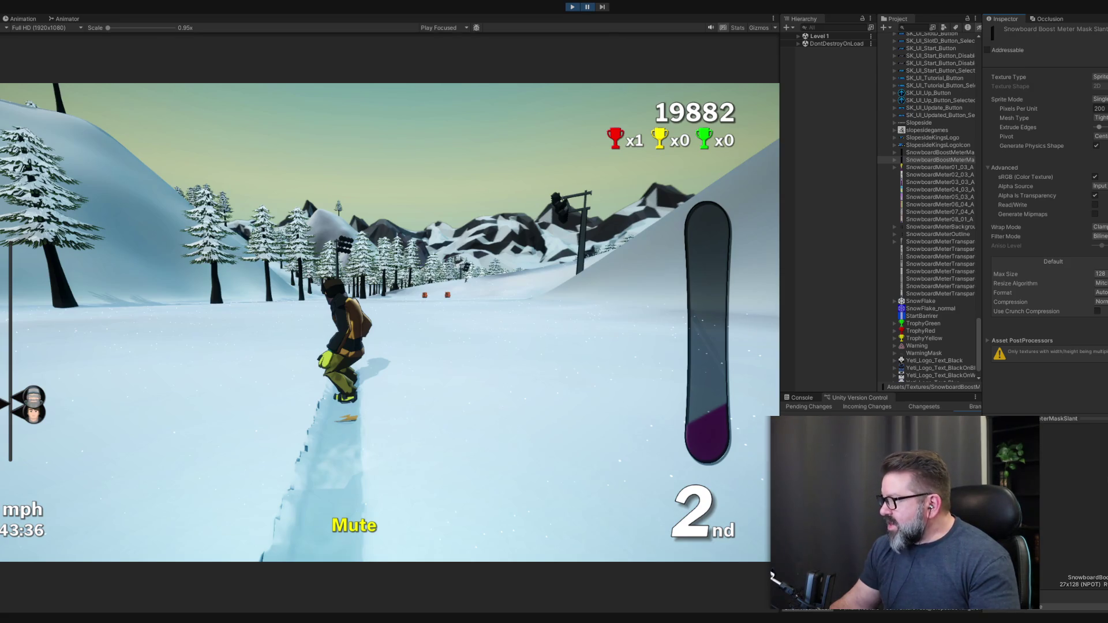
Apply Max Size 256, try 512 and 256, then apply 1024 to the slant texture.
click(1100, 274)
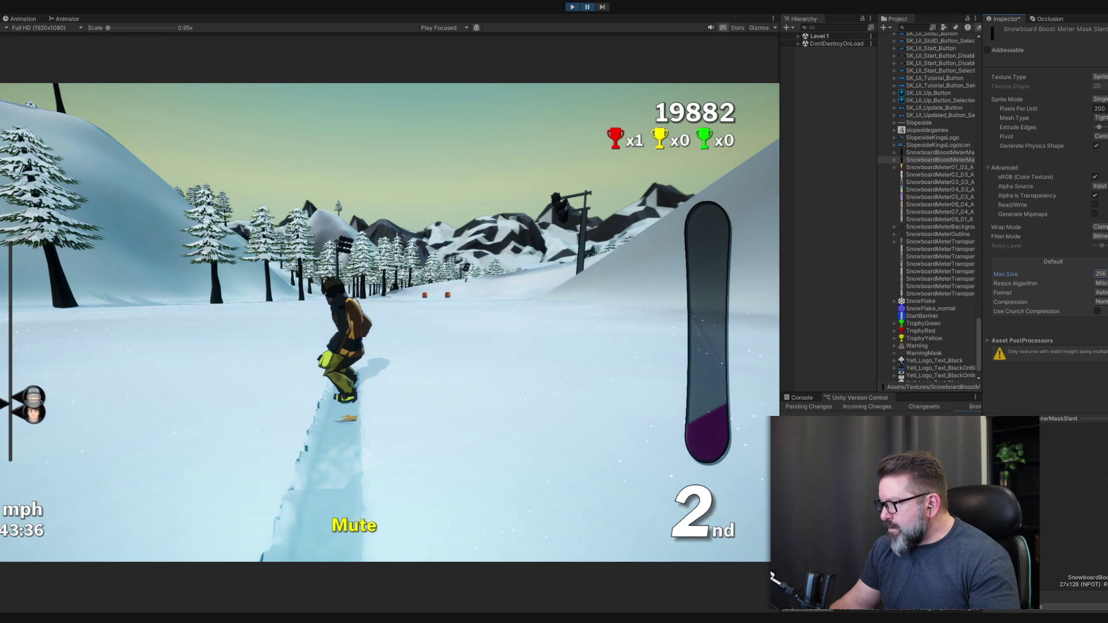
key(ctrl+s)
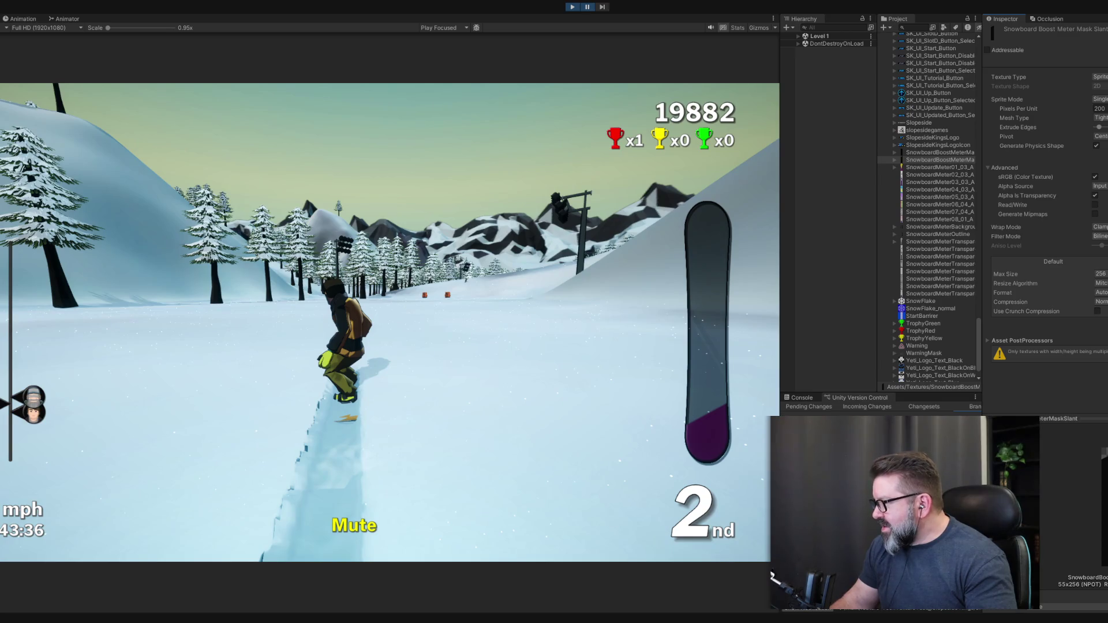
click(1101, 273)
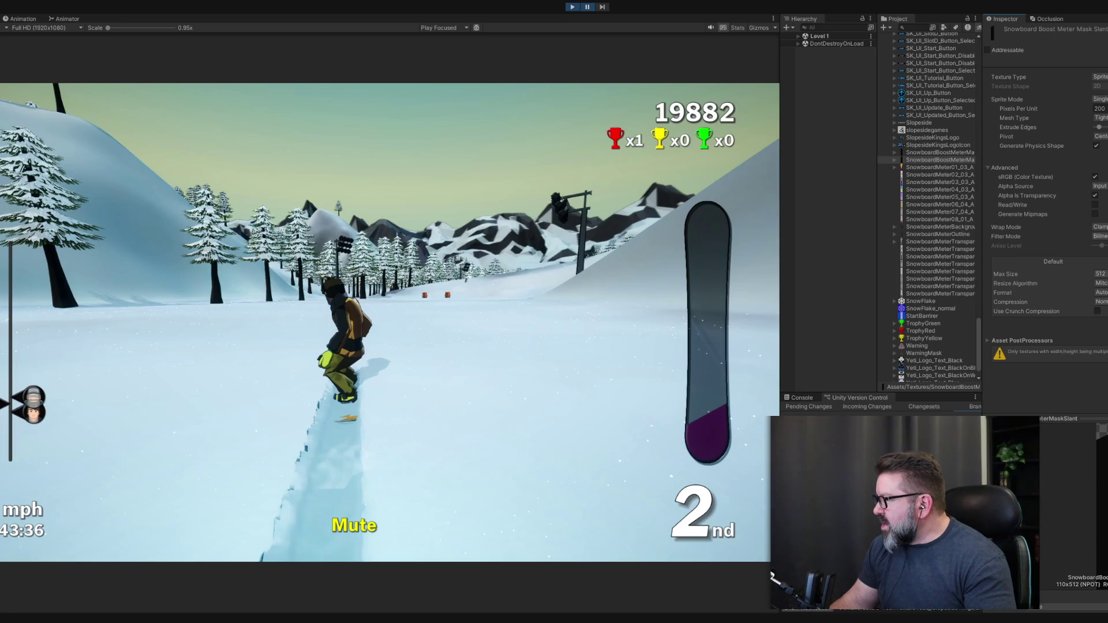
click(1100, 273)
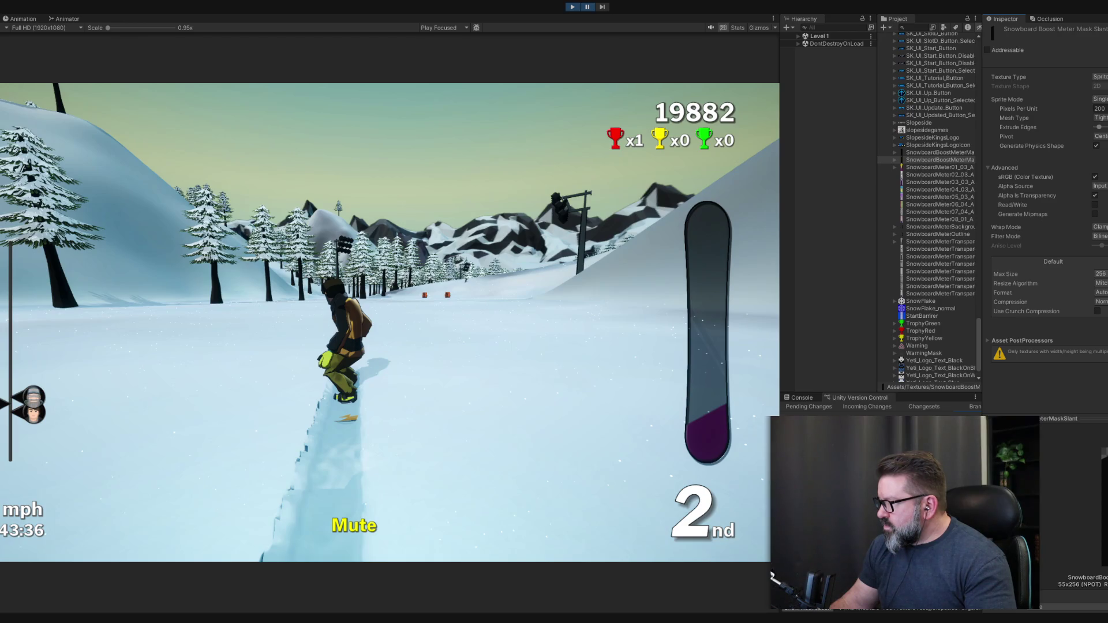
click(1101, 274)
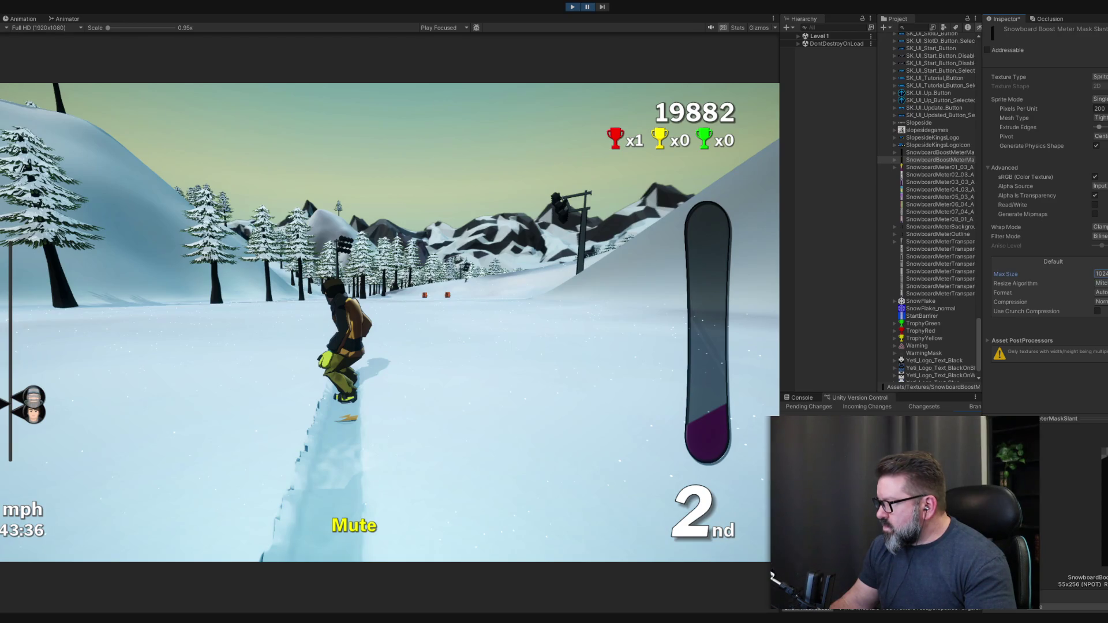
key(ctrl+s)
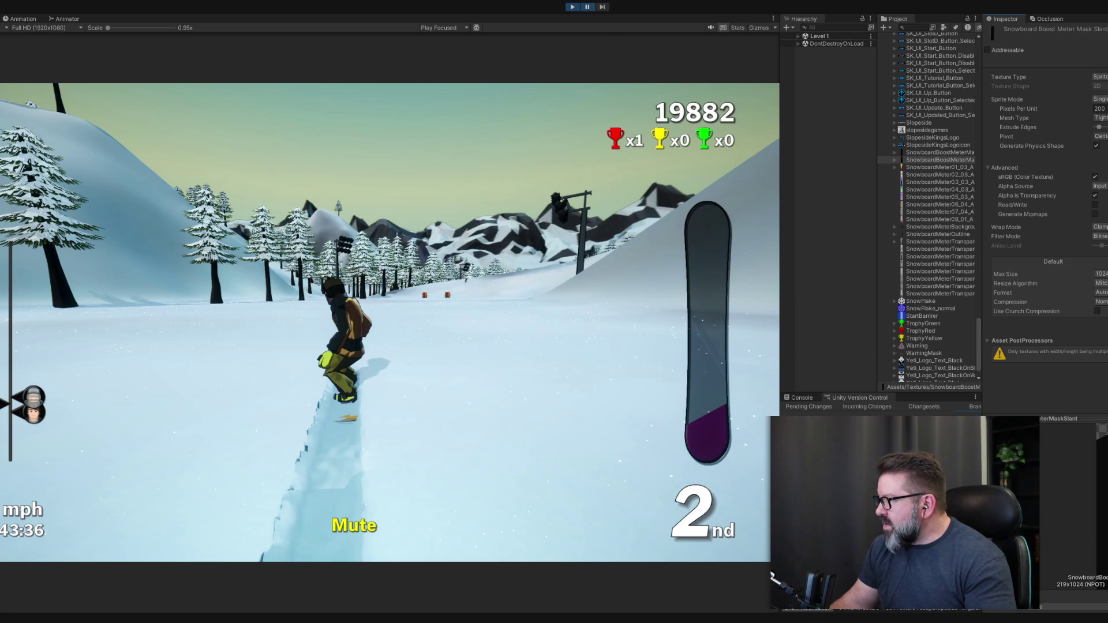
Compare Max Size 512 and 256 on the slant texture, keep 256, then select SnowboardBoostMeterMask.
click(1100, 273)
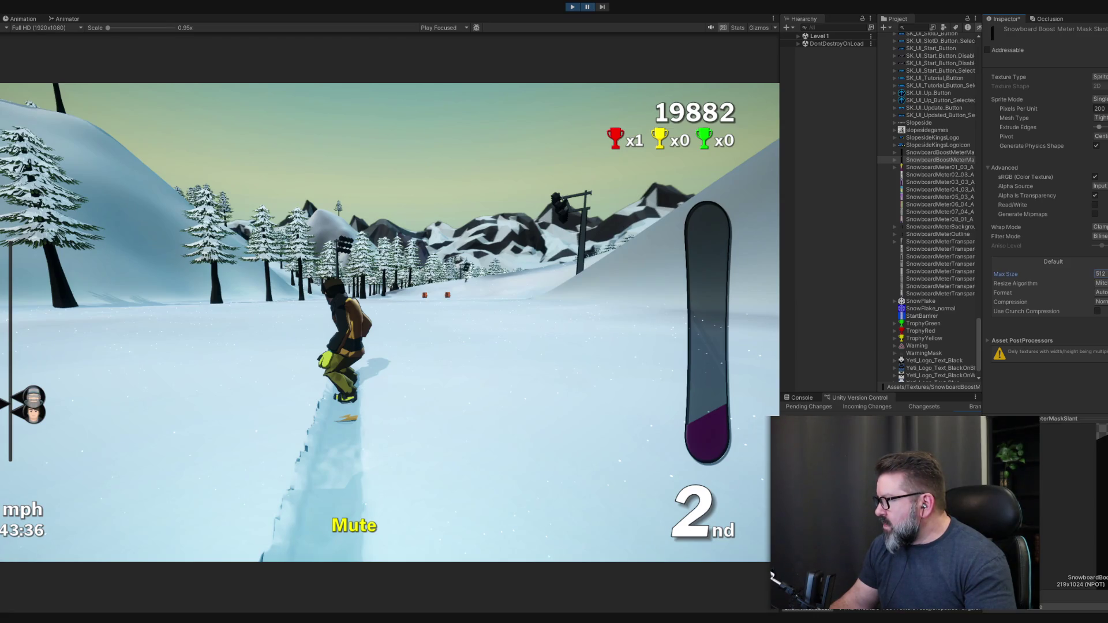
key(ctrl+s)
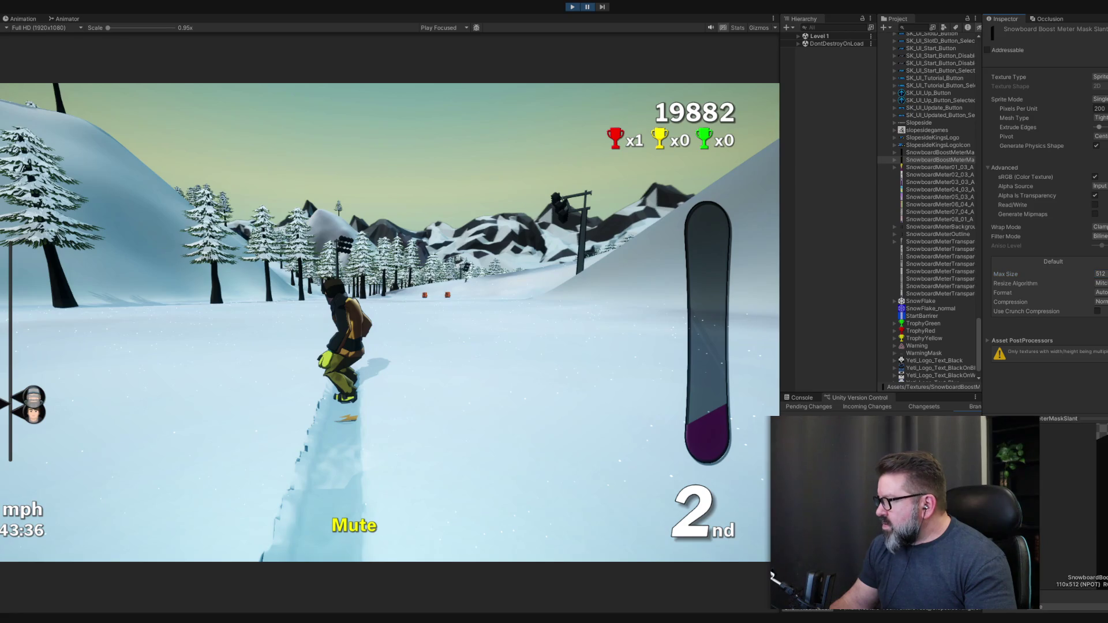
click(1100, 273)
key(ctrl+s)
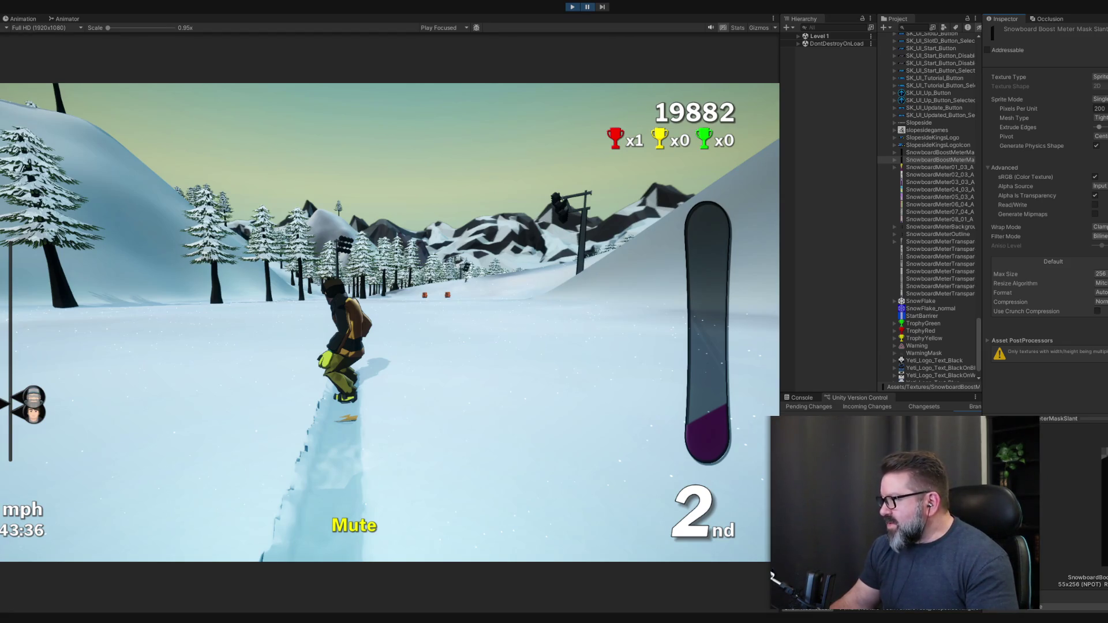
click(1100, 274)
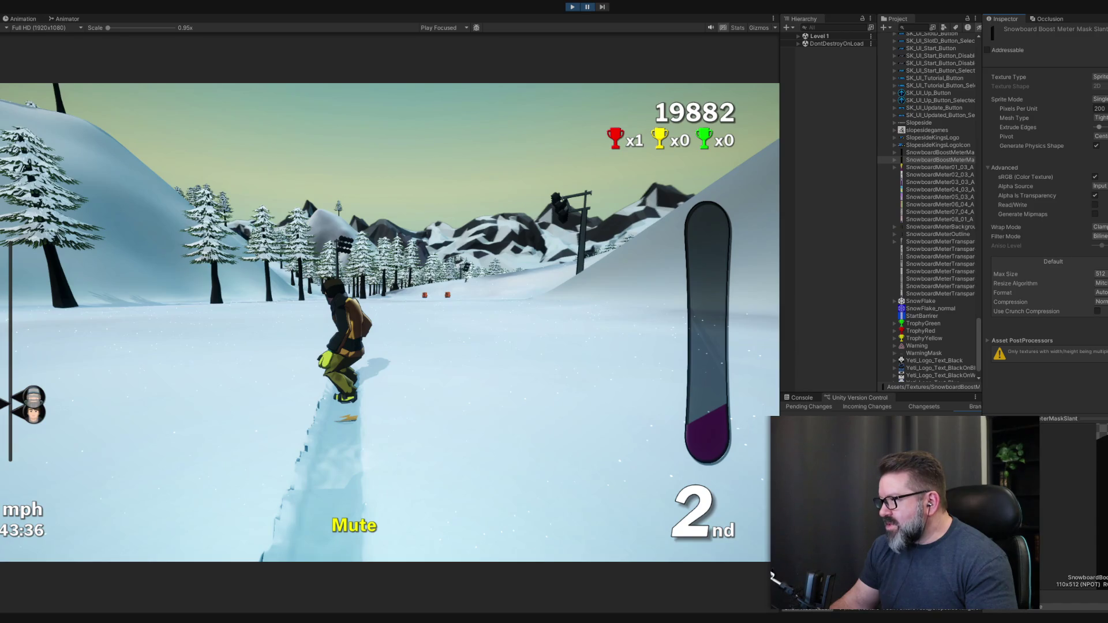
click(1100, 273)
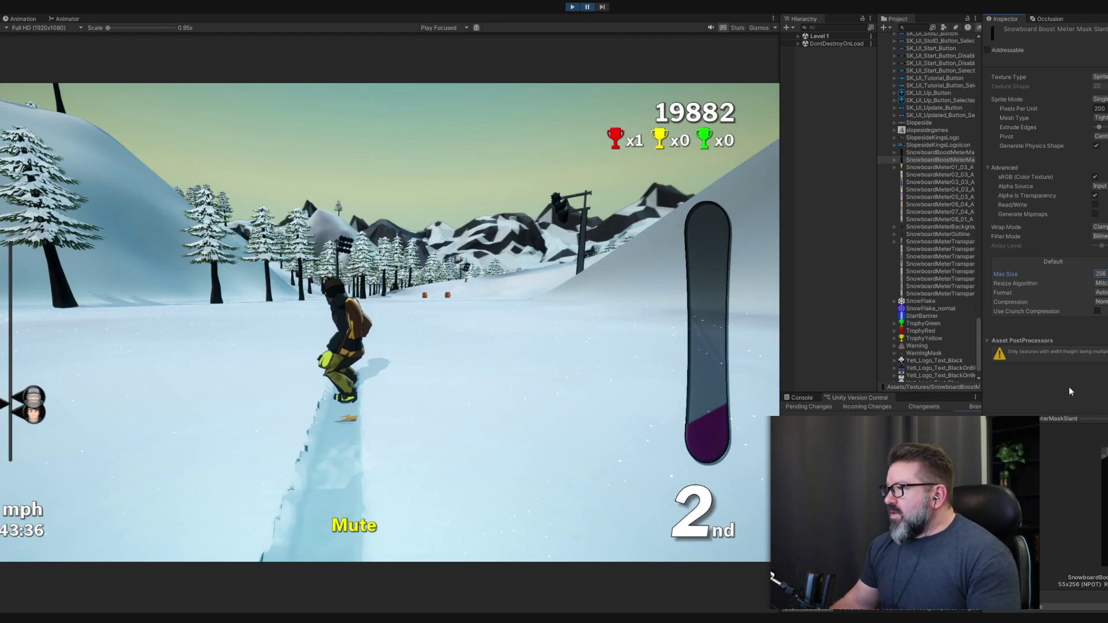
click(948, 153)
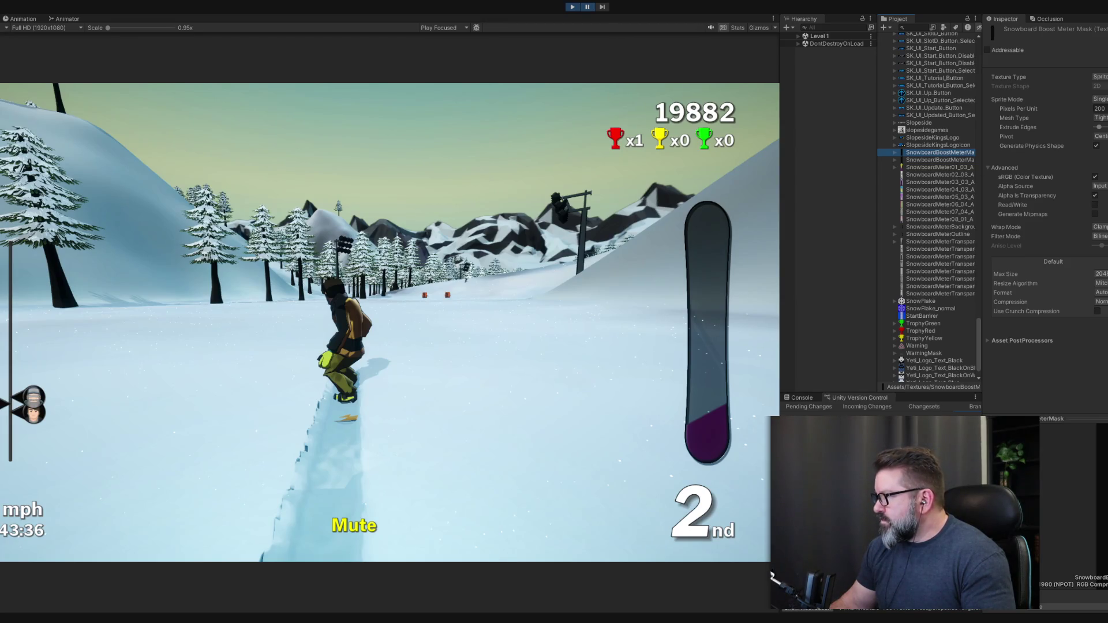
Apply Max Size 32 to SnowboardBoostMeterMask so it reimports at 7x32.
click(1100, 274)
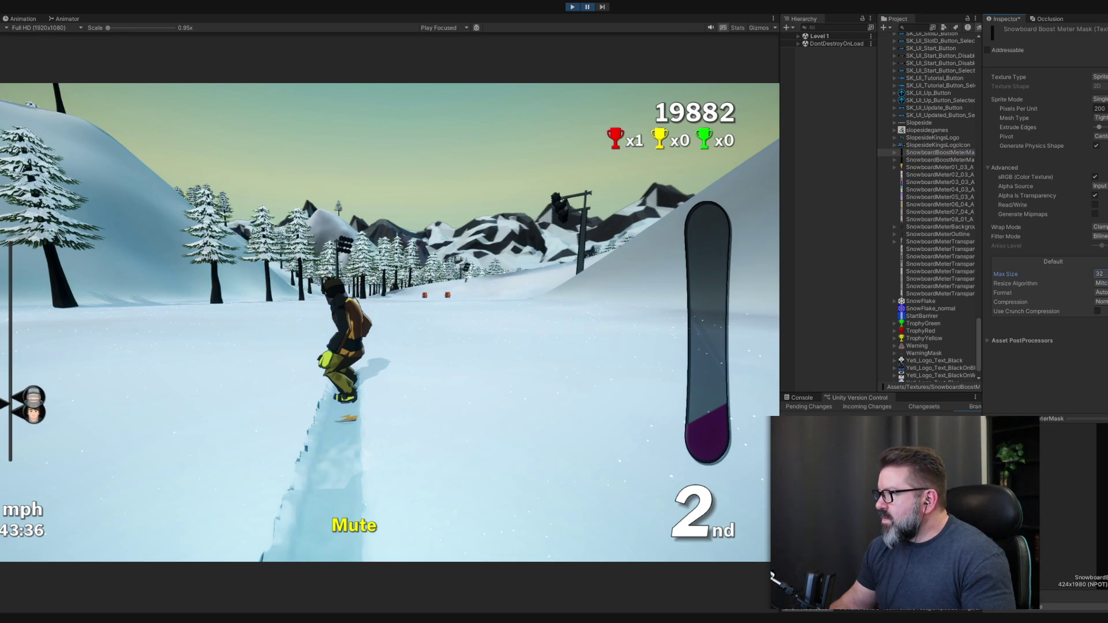
key(ctrl+s)
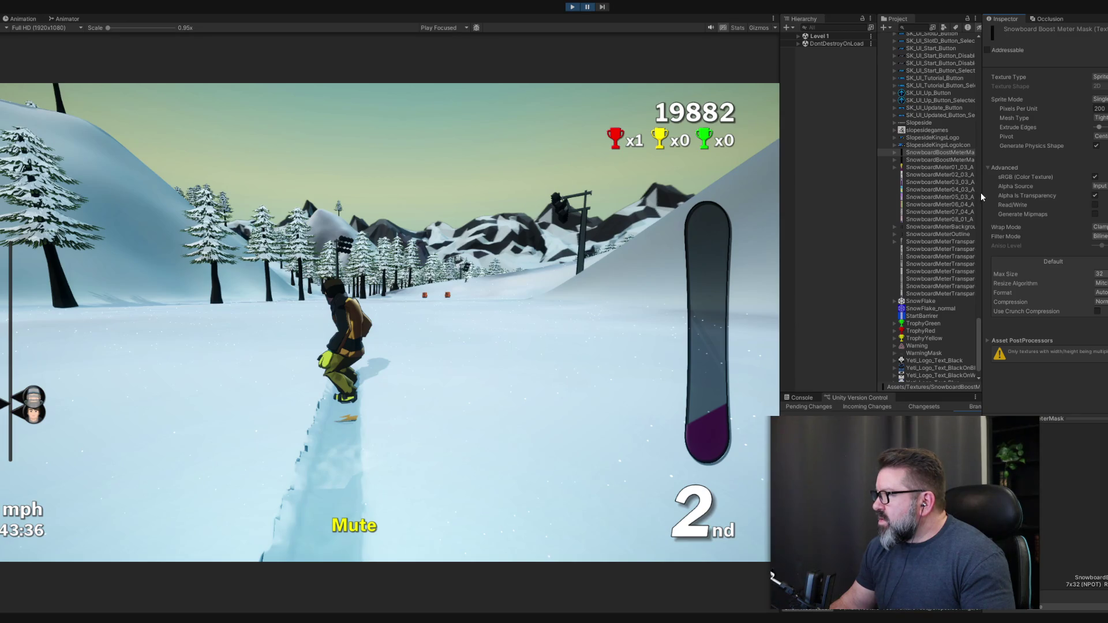
Widen the asset list and change SnowboardMeter01_03_A's Pixels Per Unit from 200 to 128.
drag(877, 218, 842, 218)
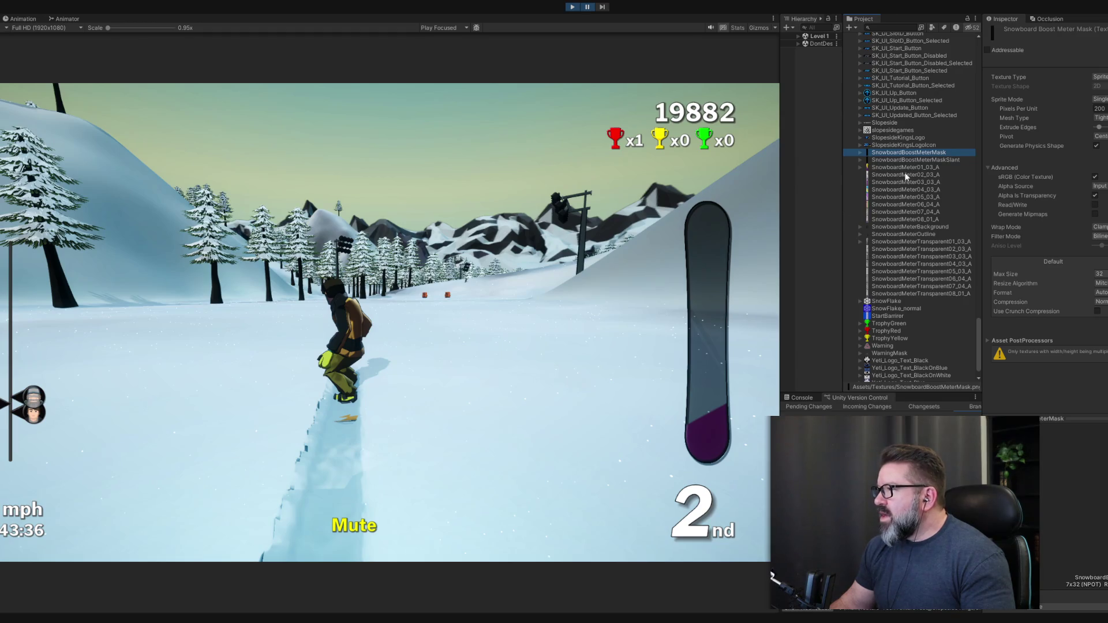
click(935, 159)
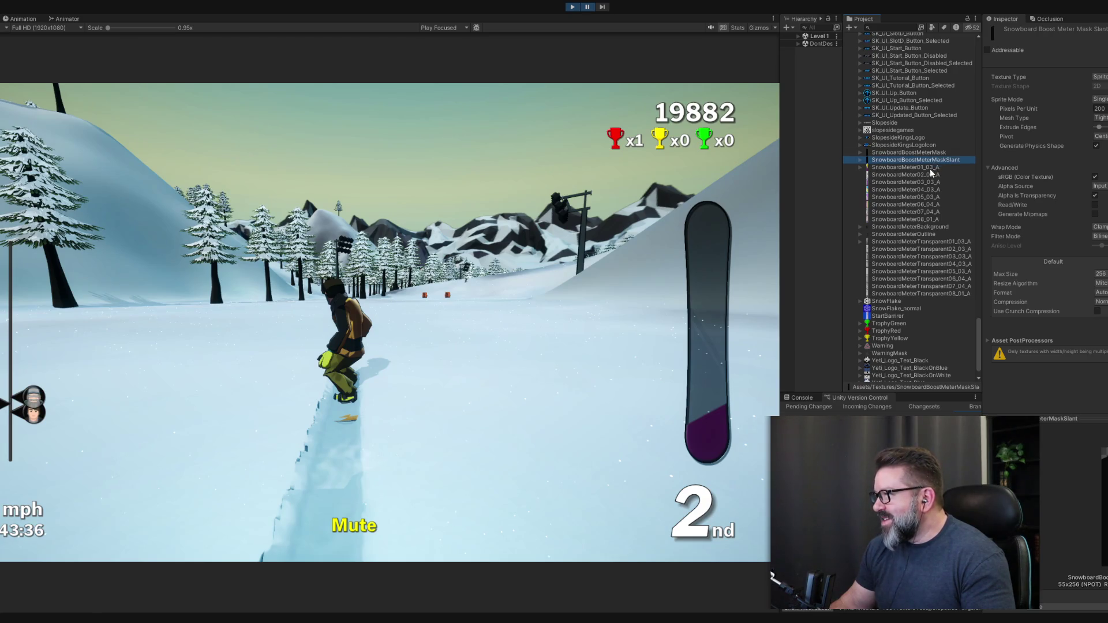
click(929, 169)
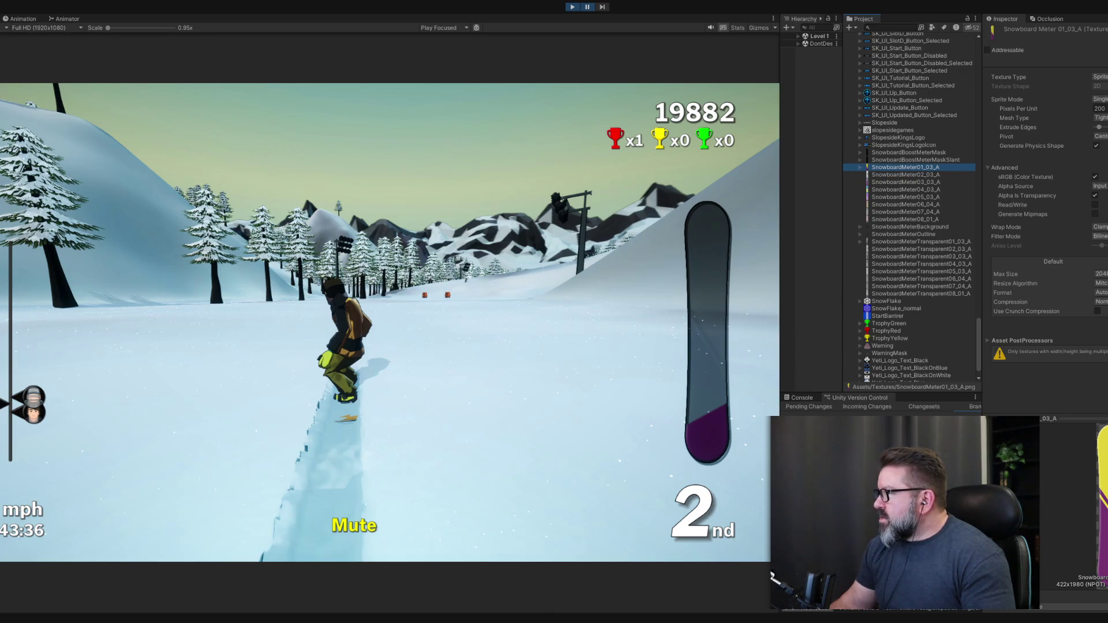
click(1099, 109)
text(128)
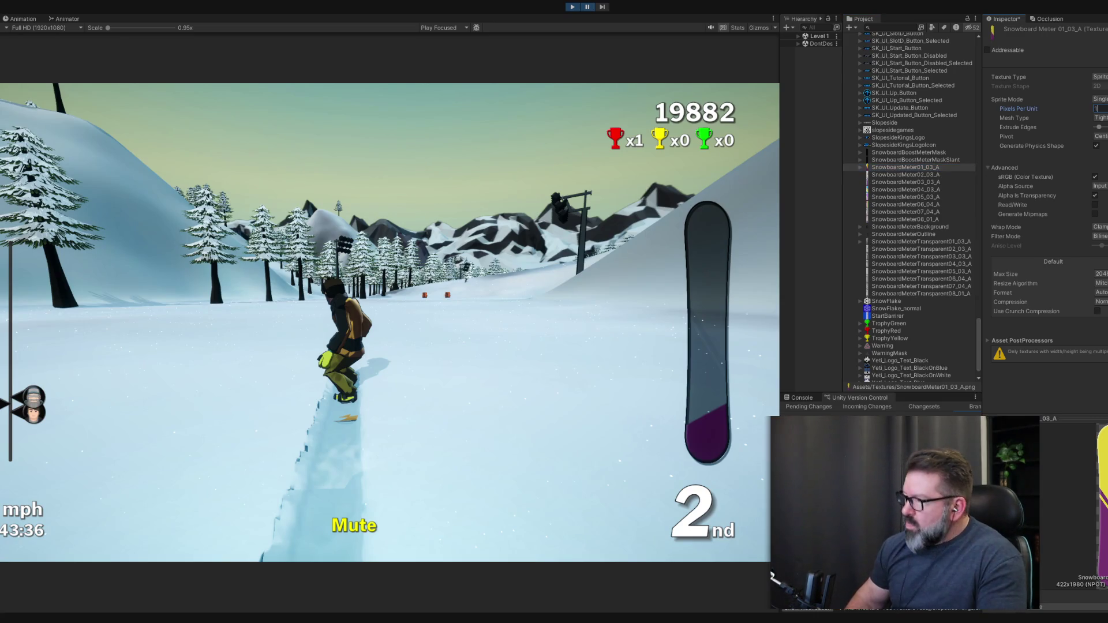
key(BackSpace)
text(8)
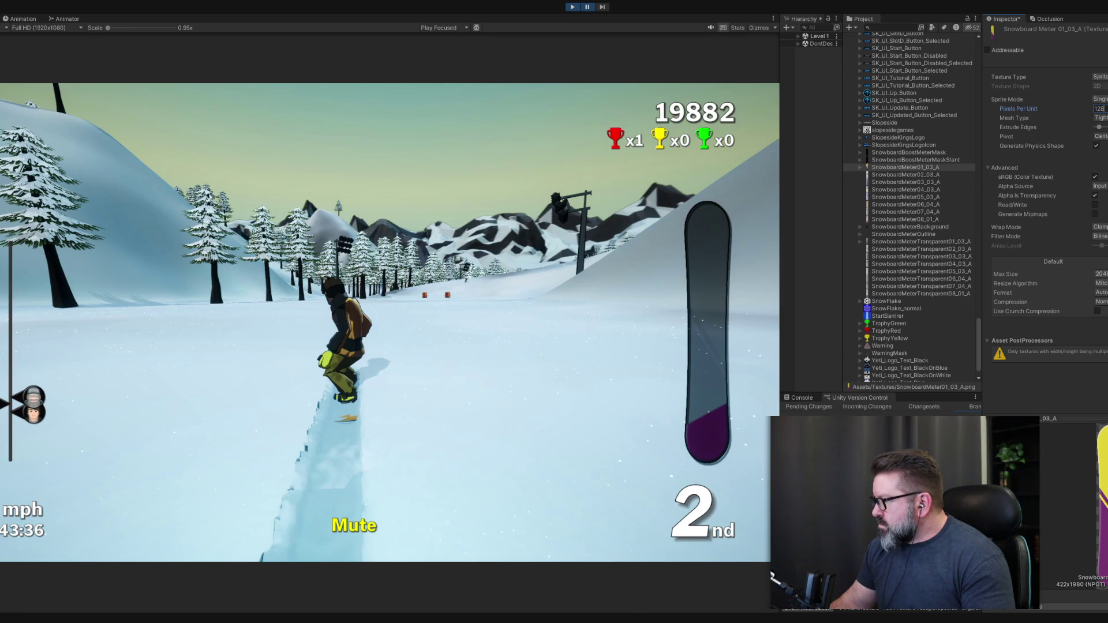
click(896, 159)
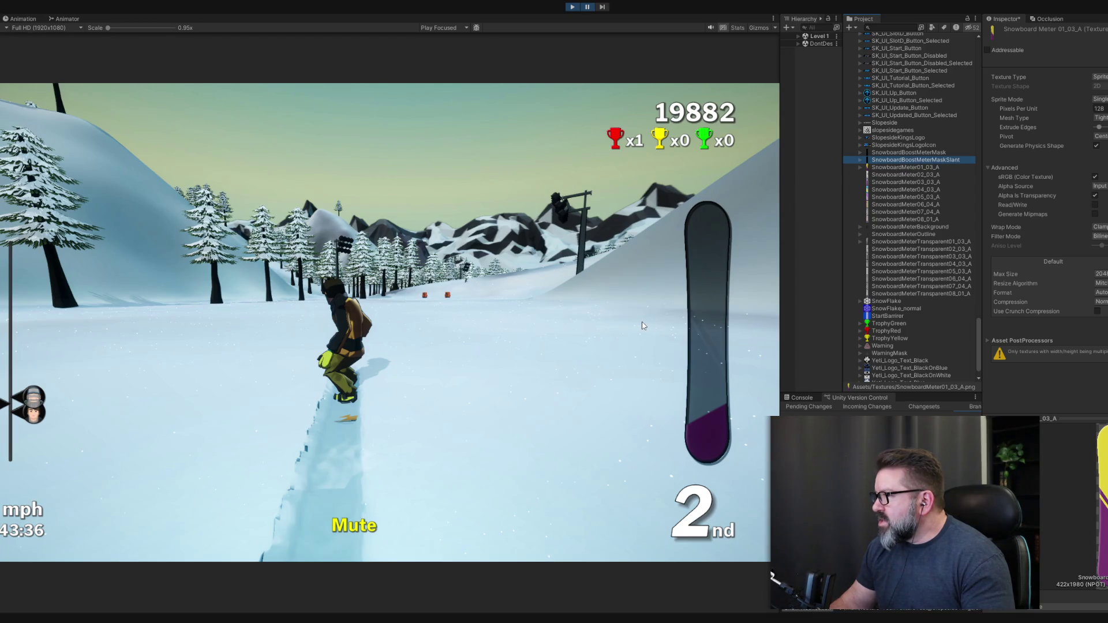
key(Down)
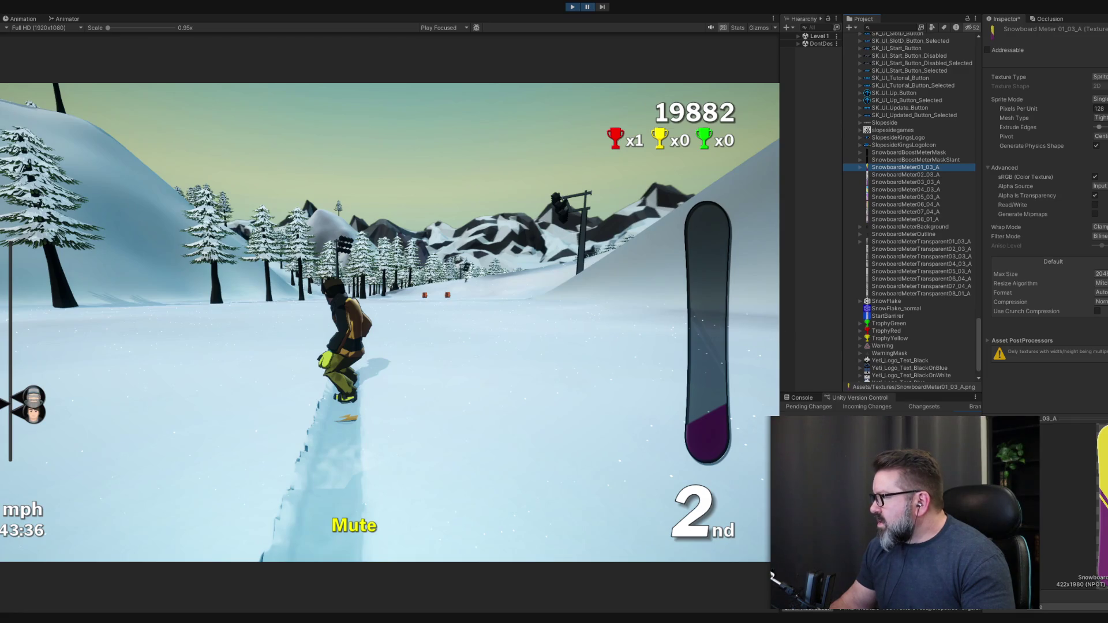
Apply Max Size 256 to SnowboardMeter01_03_A, reimporting it at 55x256.
click(1099, 274)
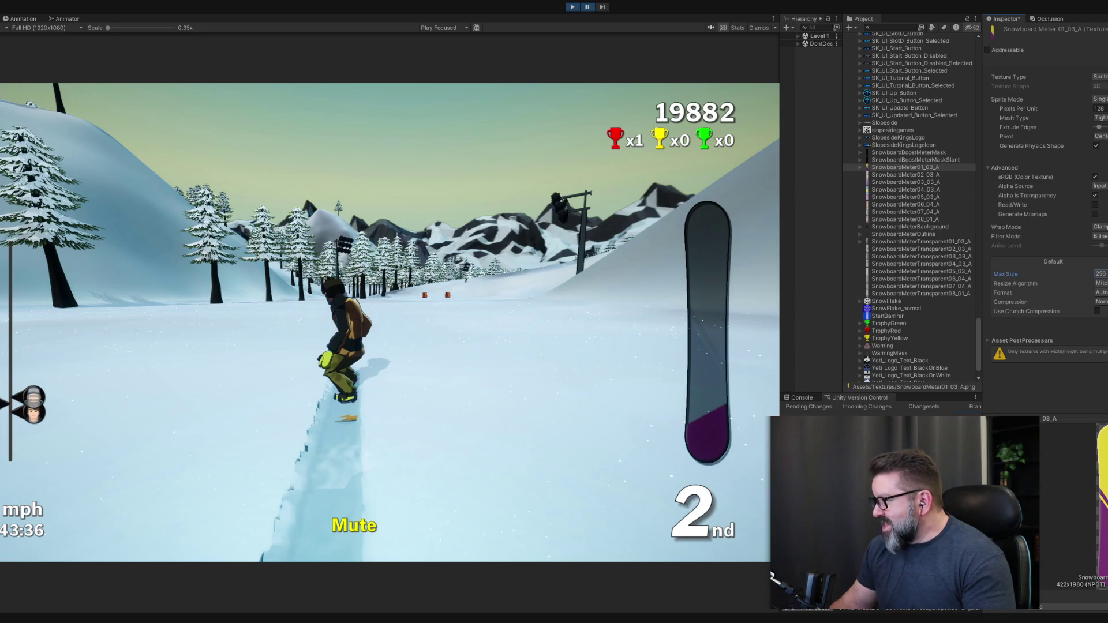
key(Return)
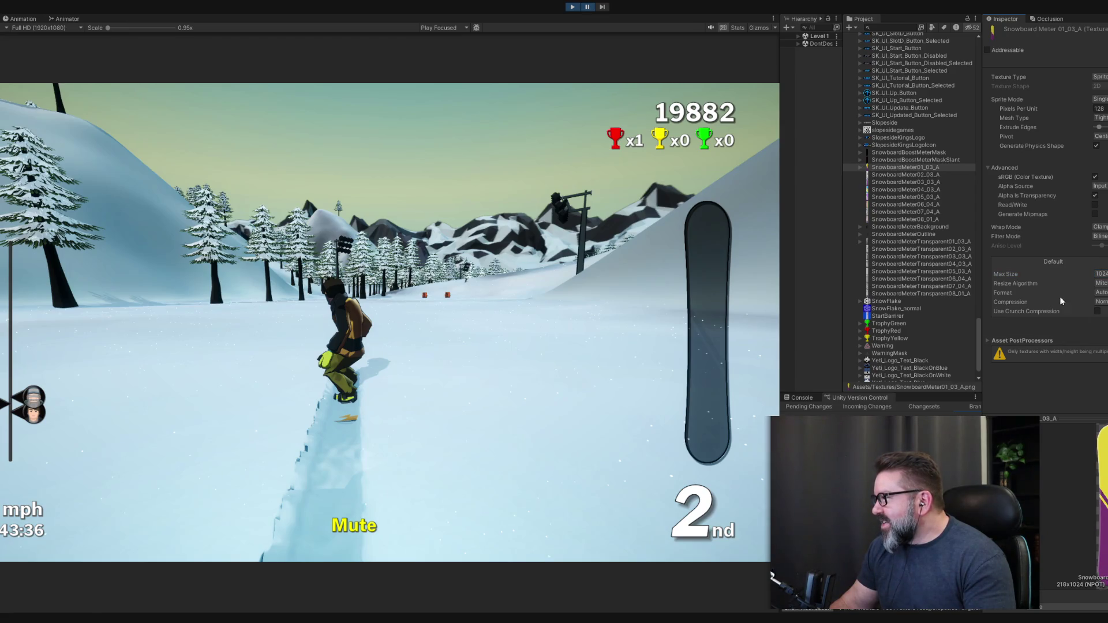
click(900, 175)
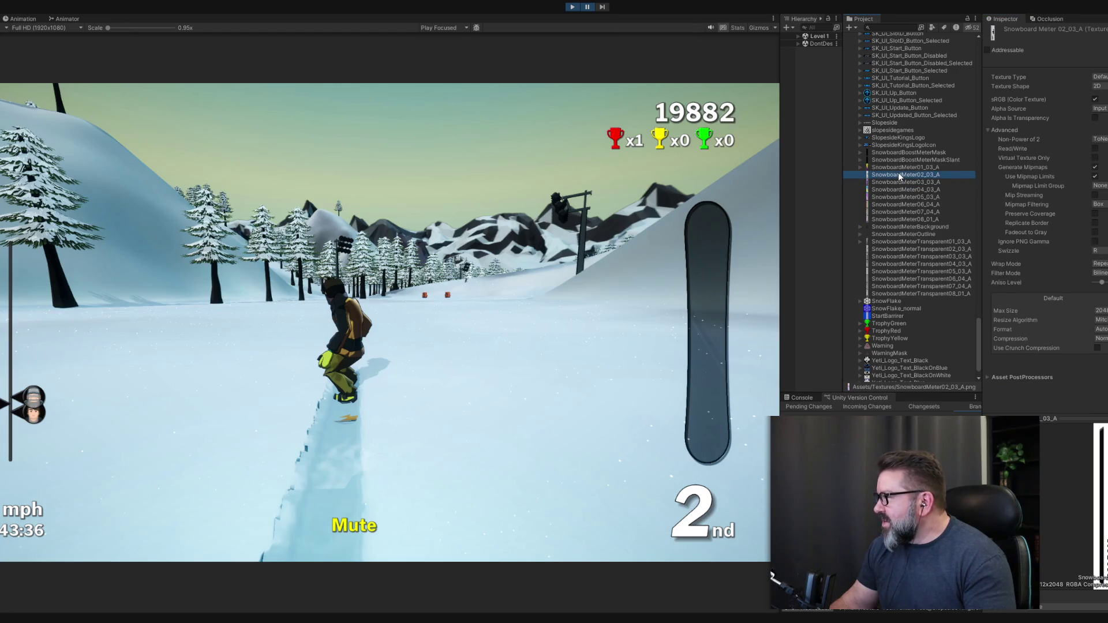
click(904, 168)
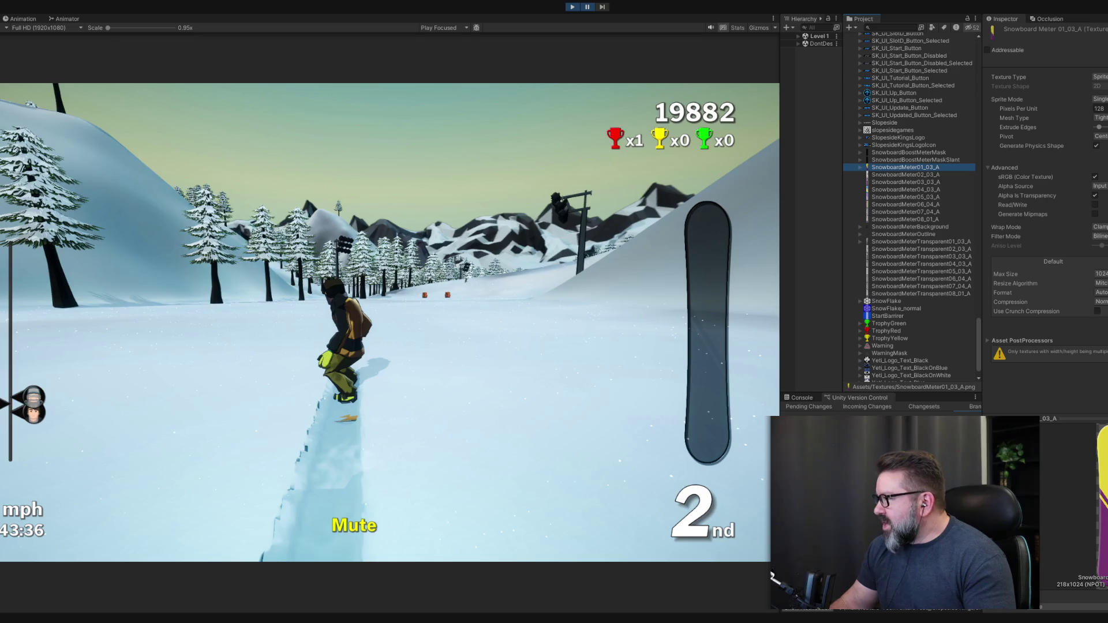
Switch the meter texture to 2048 and back to 256, then advance the paused game one frame.
click(1099, 274)
click(1099, 283)
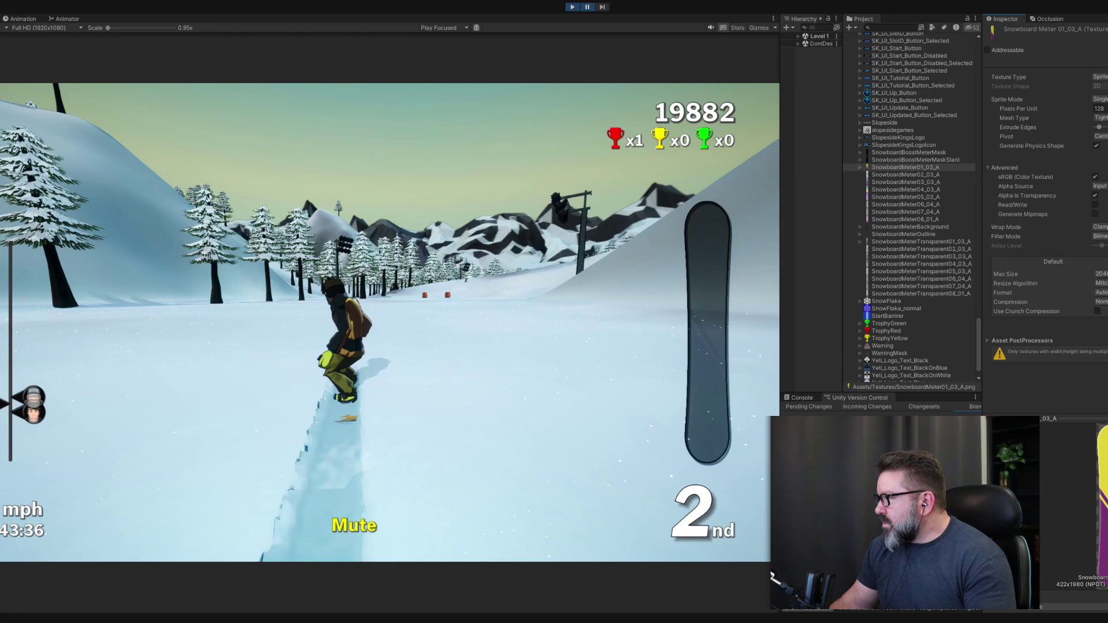
click(1099, 274)
click(1099, 246)
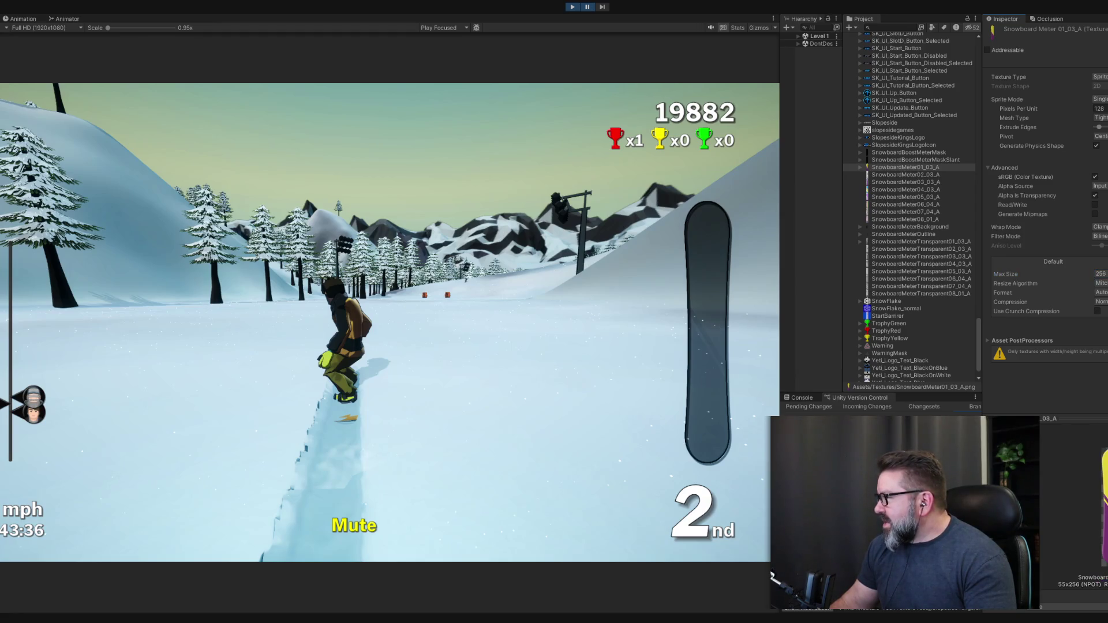
click(882, 161)
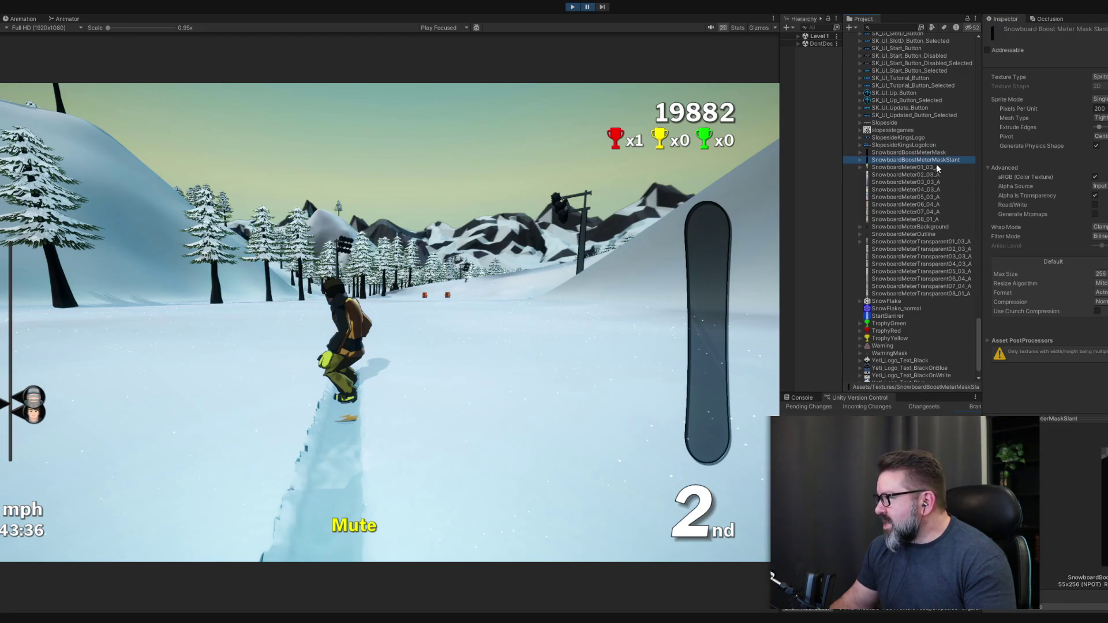
click(915, 166)
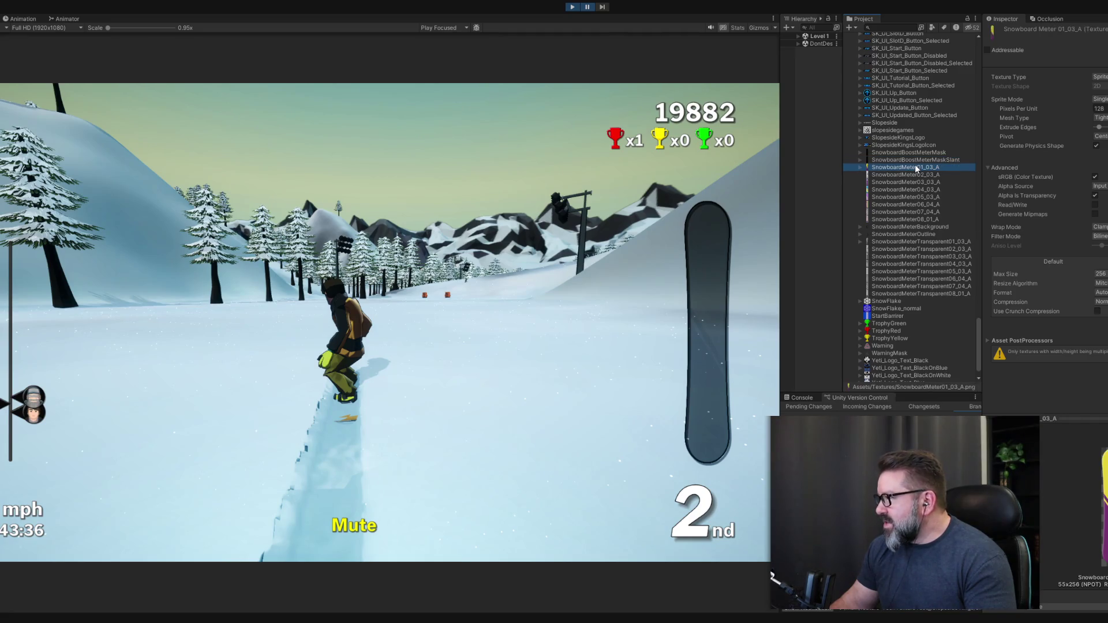
click(602, 8)
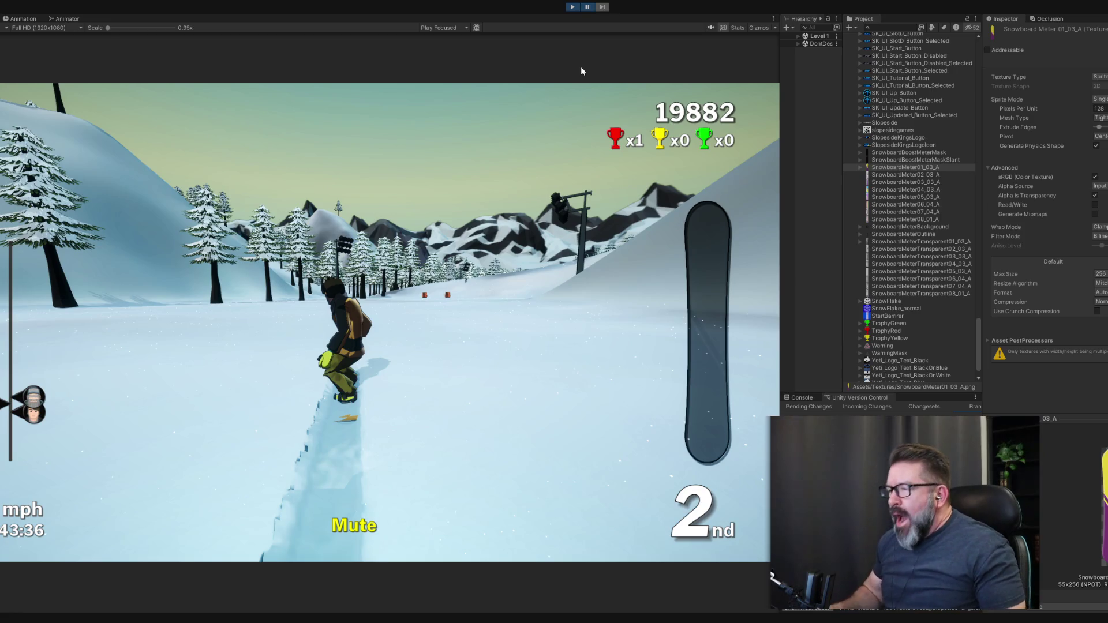
Apply Max Size 512 to SnowboardMeter01_03_A while paused, then play to check the meter fill.
key(ctrl+shift+p)
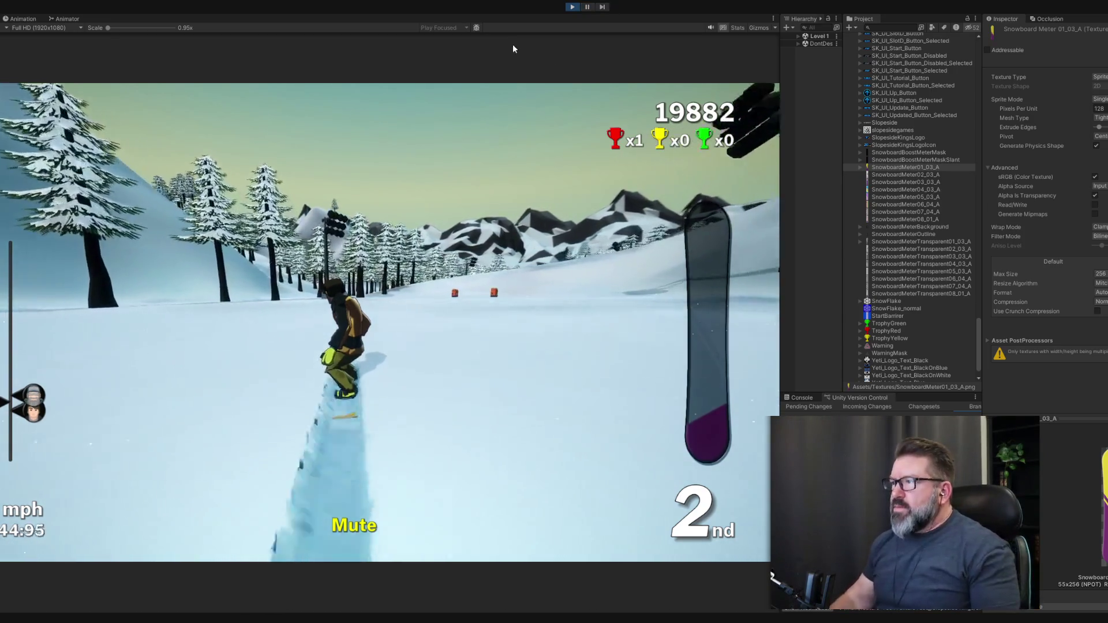
click(590, 11)
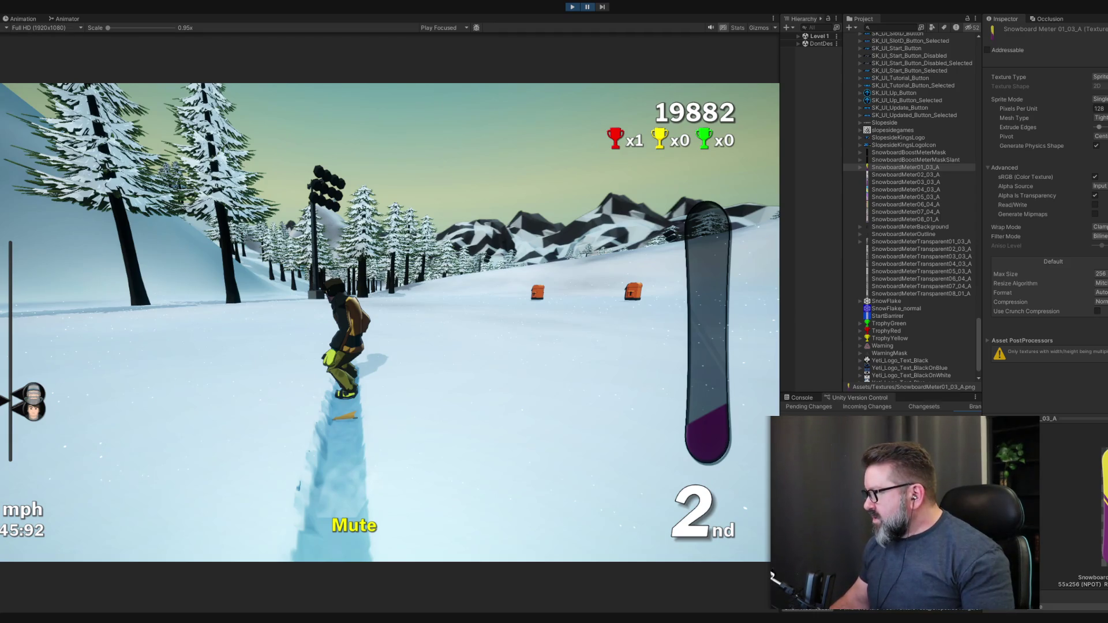
click(1099, 273)
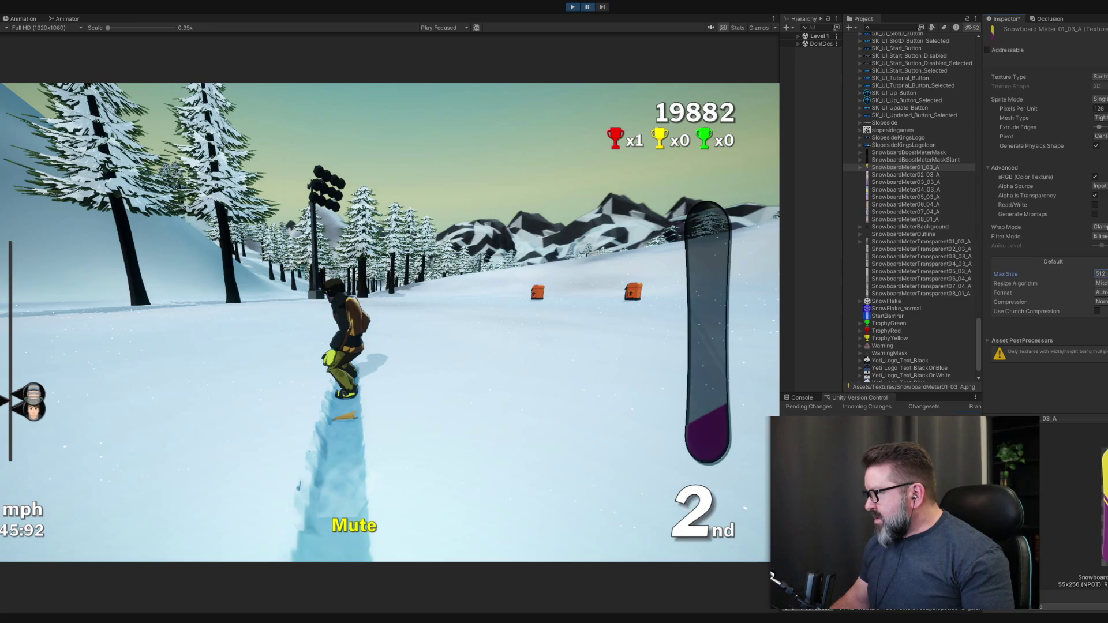
click(1103, 324)
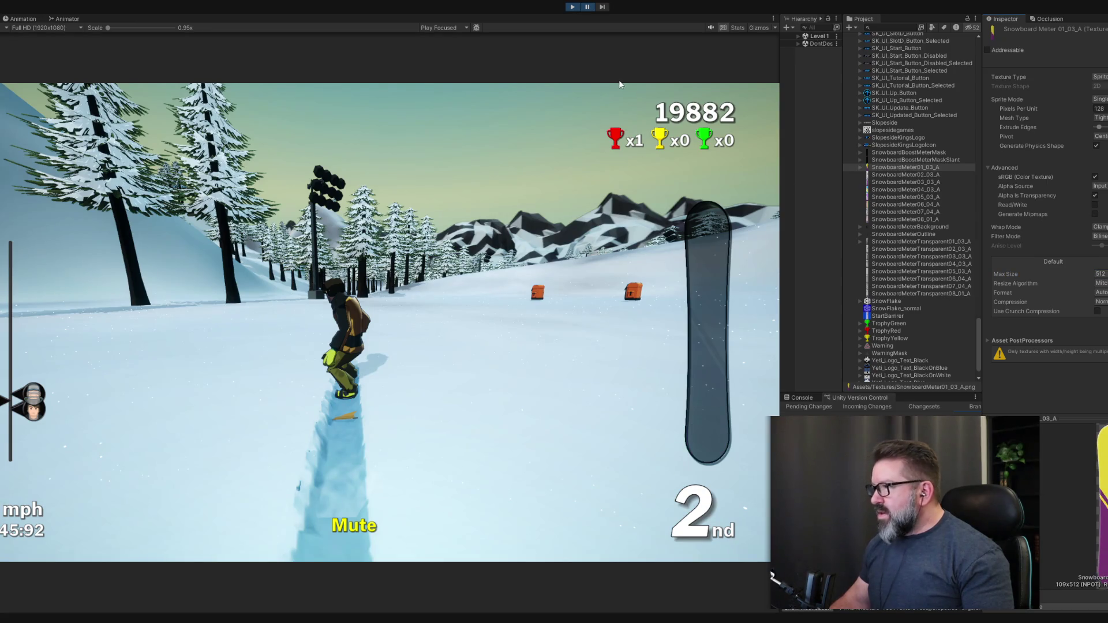
click(588, 7)
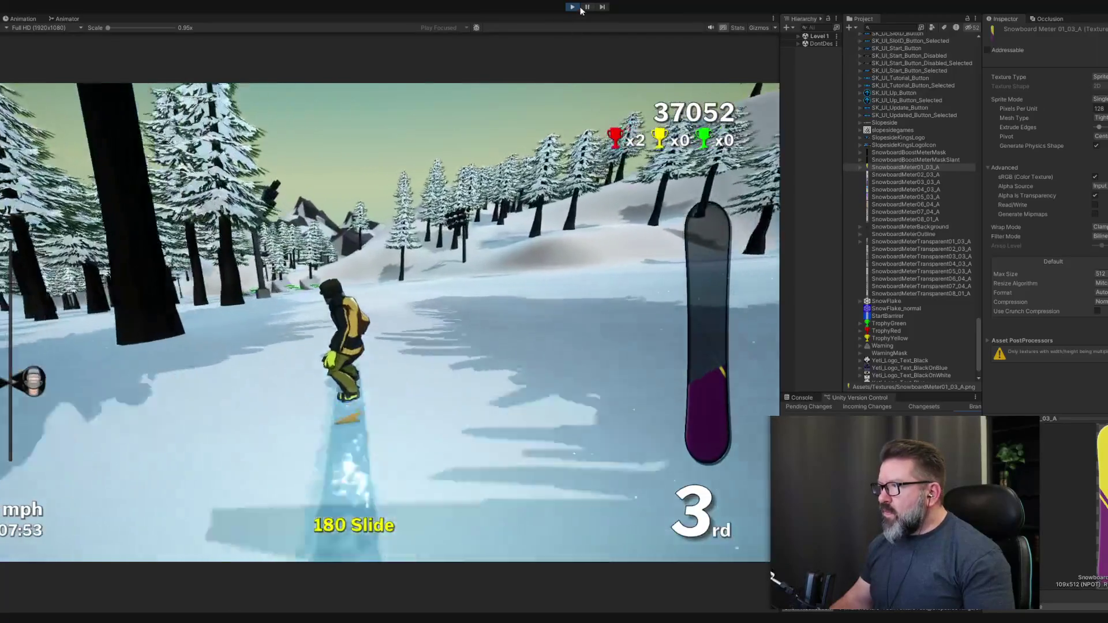
click(587, 7)
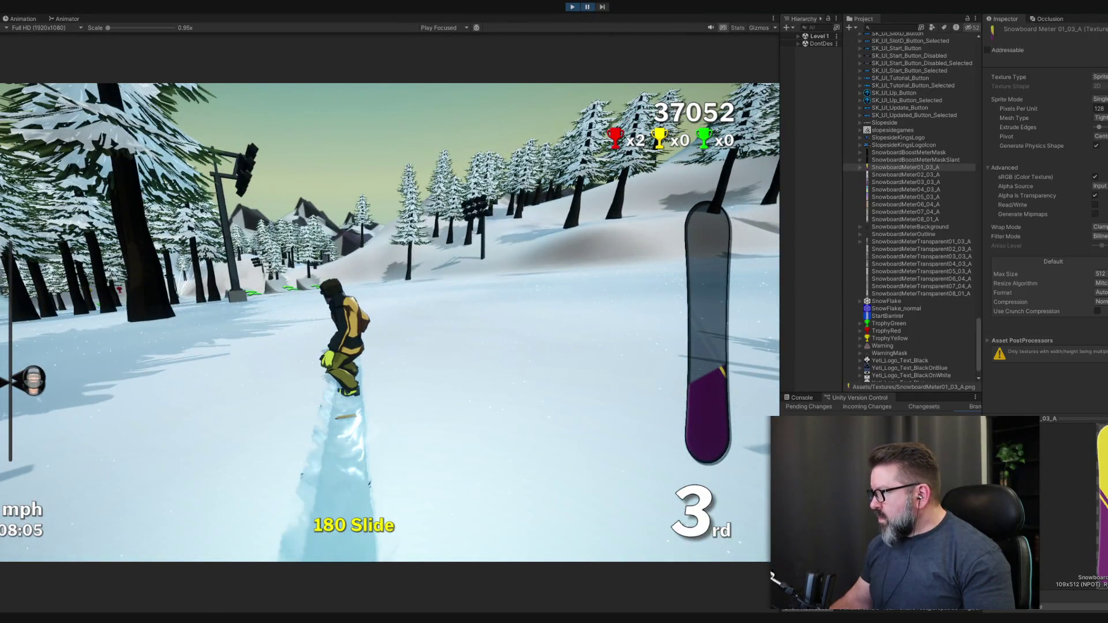
Apply Max Size 256 to the meter texture, advance four frames, and resume play.
click(1100, 273)
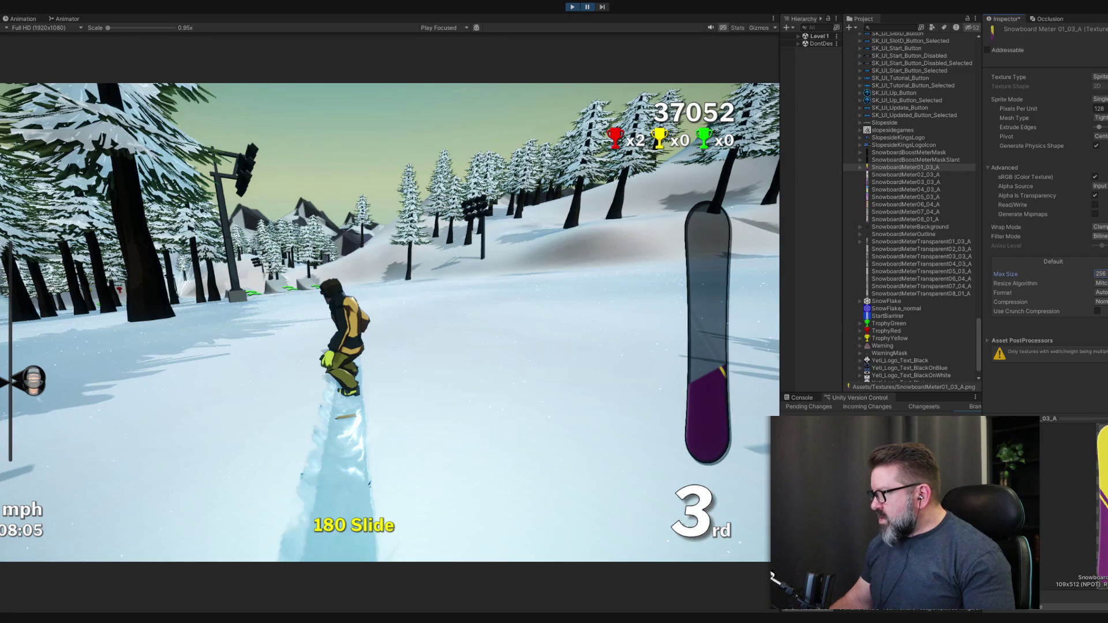
click(1104, 325)
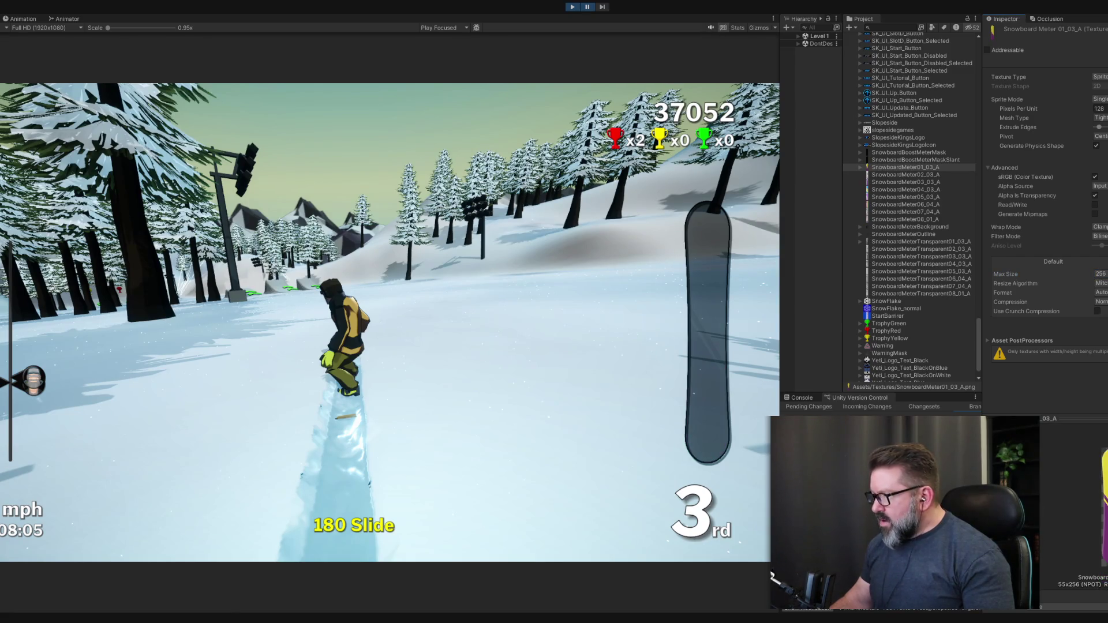
click(603, 9)
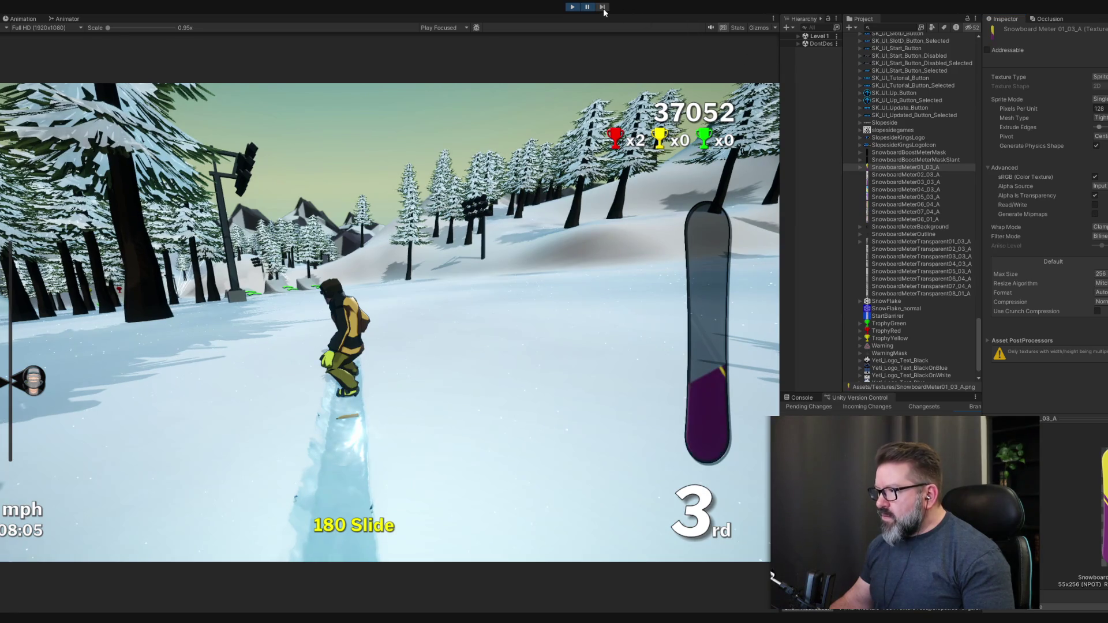
click(602, 8)
click(603, 9)
click(603, 9)
click(585, 8)
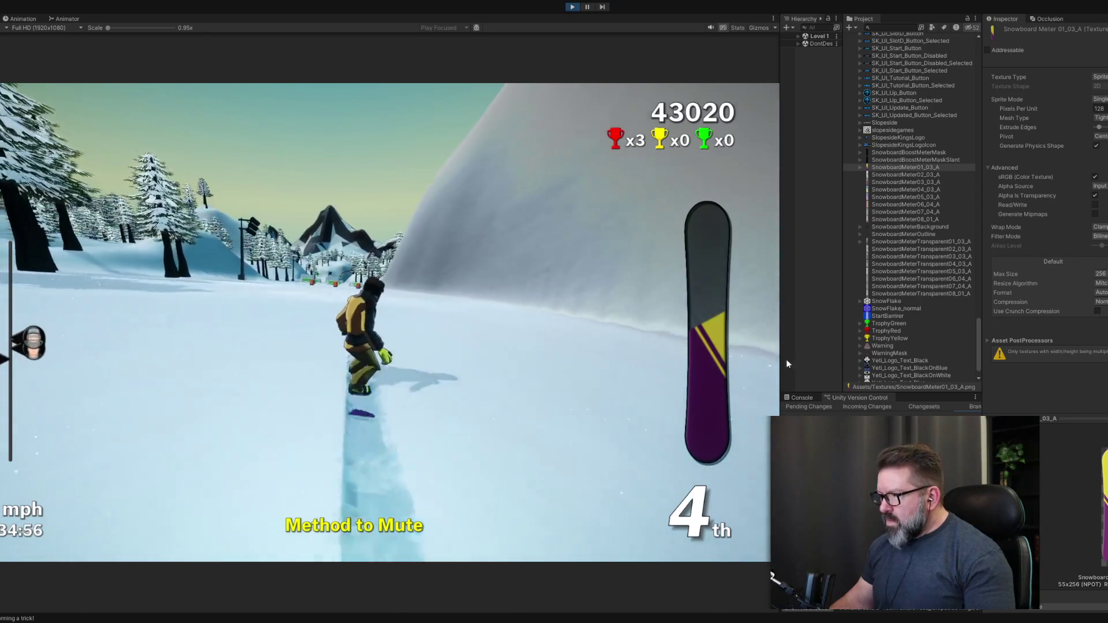
Pause, set the meter texture's Max Size to 512, and stop play mode.
click(587, 7)
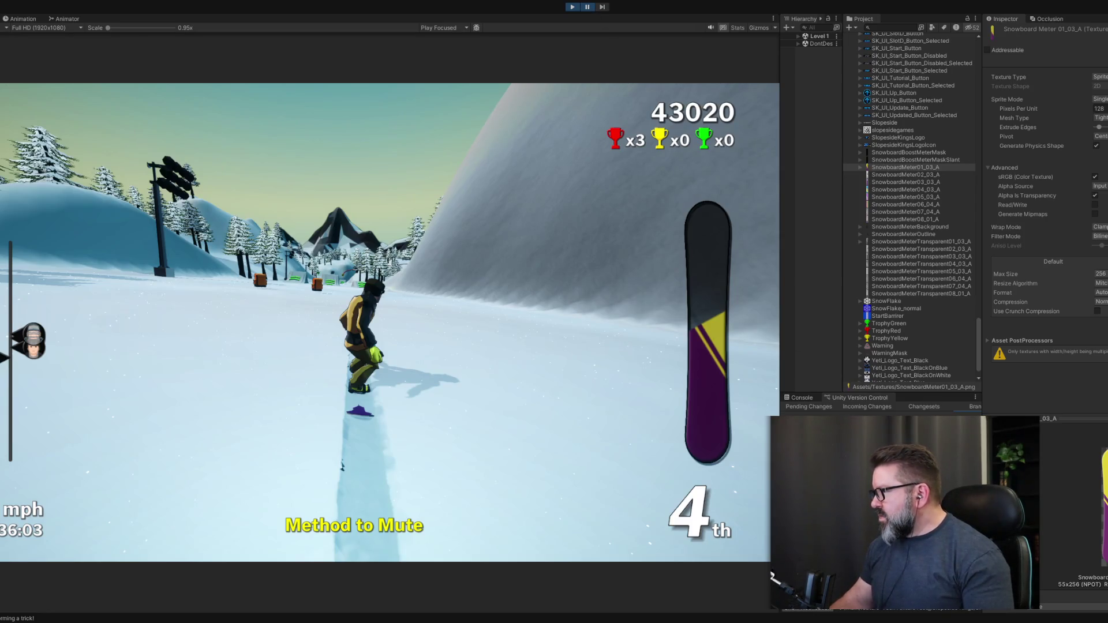
click(1100, 273)
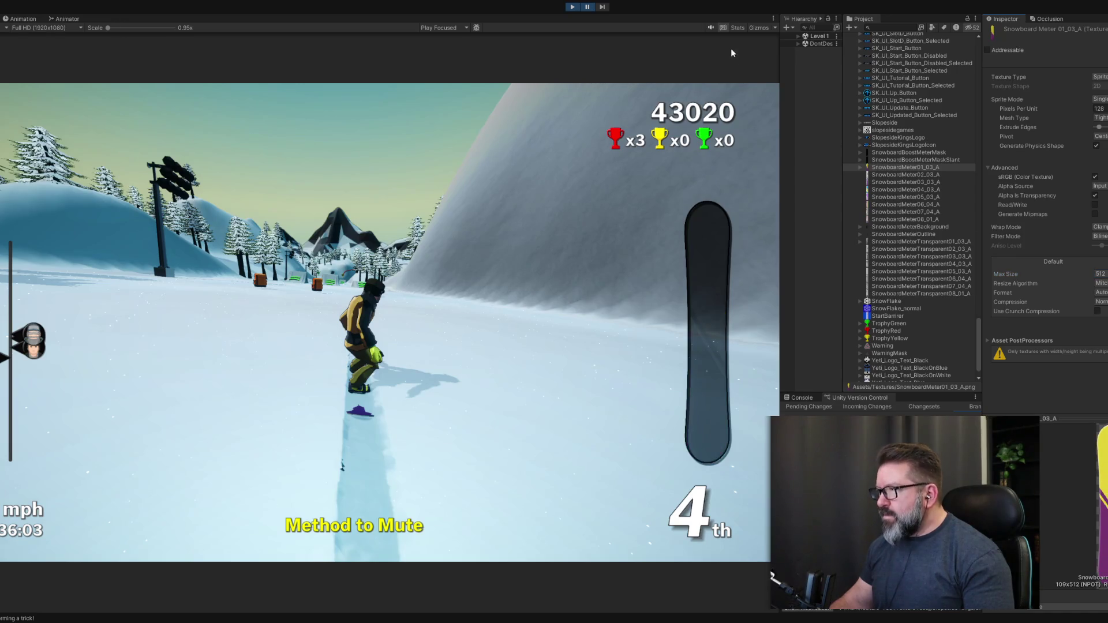
click(602, 7)
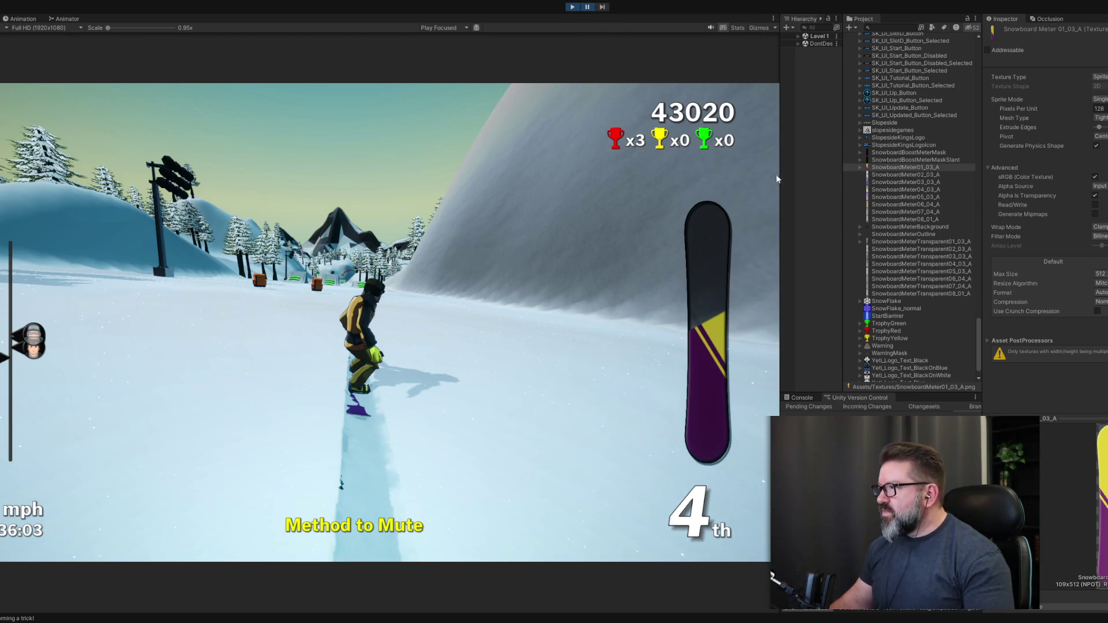
click(573, 6)
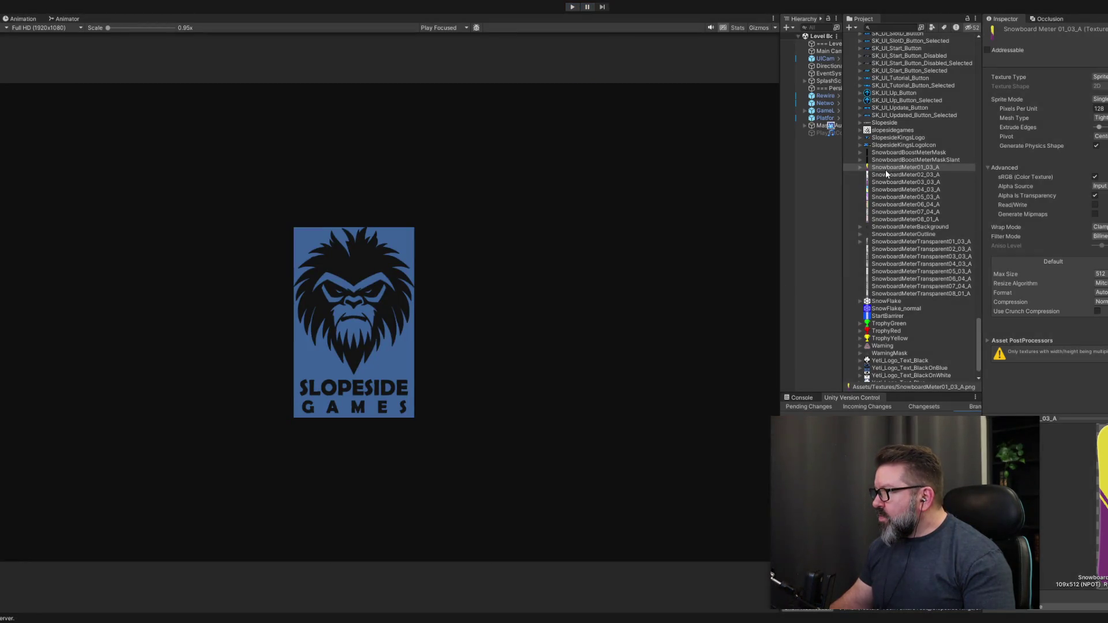
Multi-select the textures SnowboardMeter02_03_A through SnowboardMeter08_01_A in the Project panel.
click(894, 161)
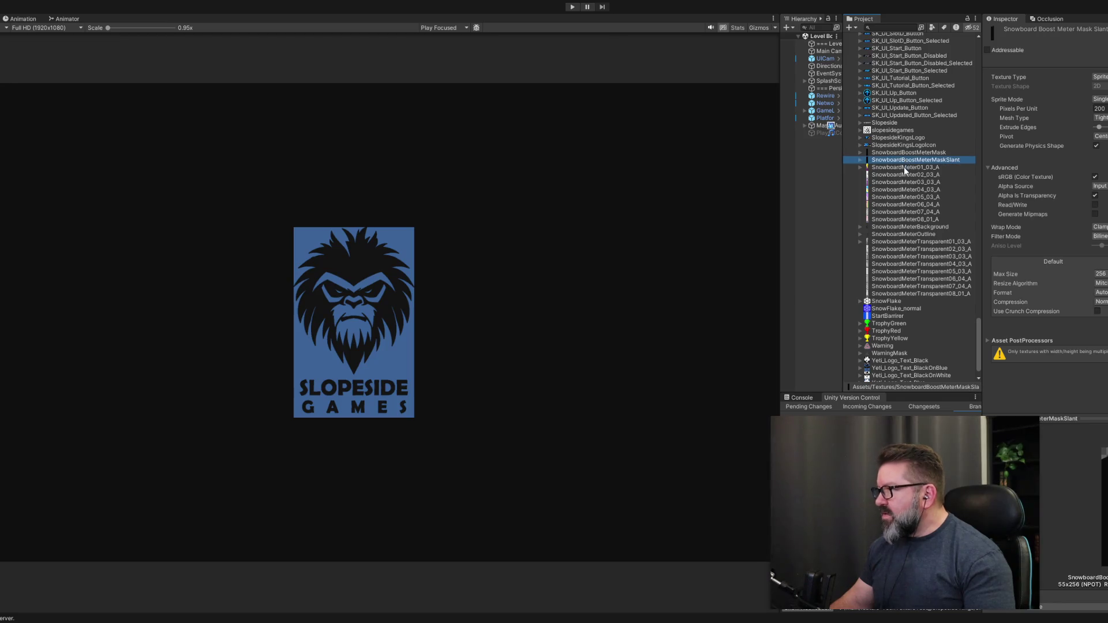
click(905, 168)
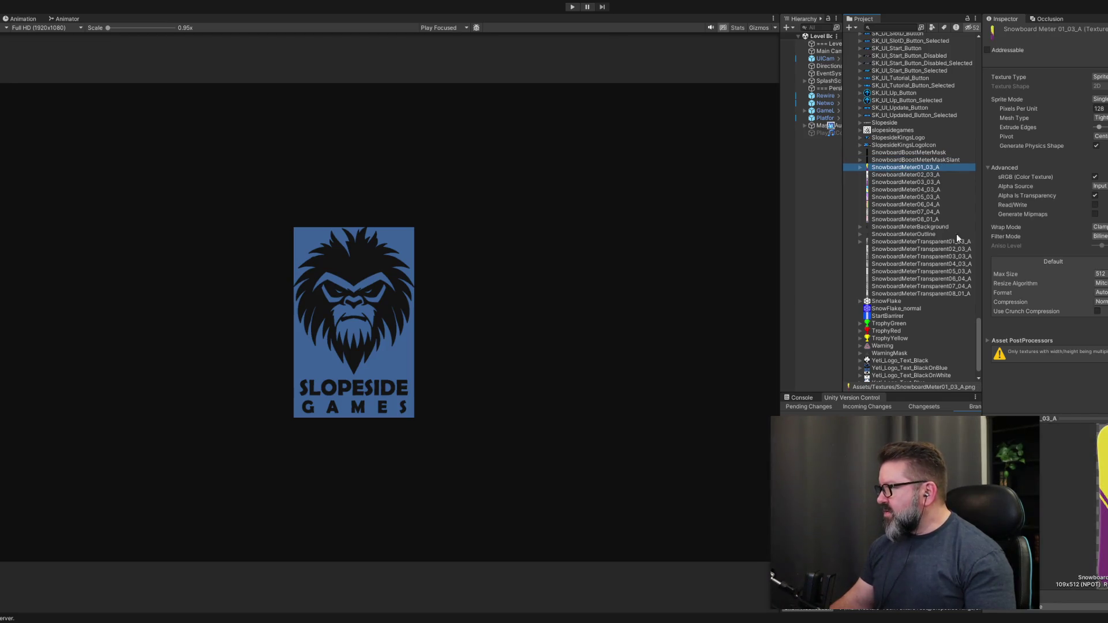
click(884, 175)
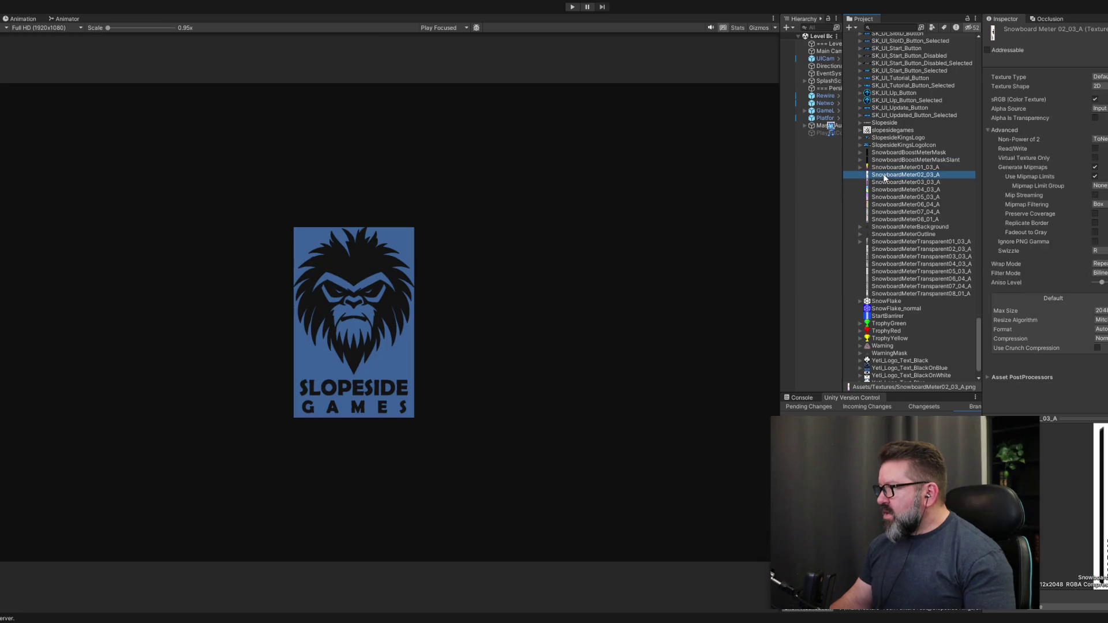
shift+click(887, 210)
shift+click(887, 219)
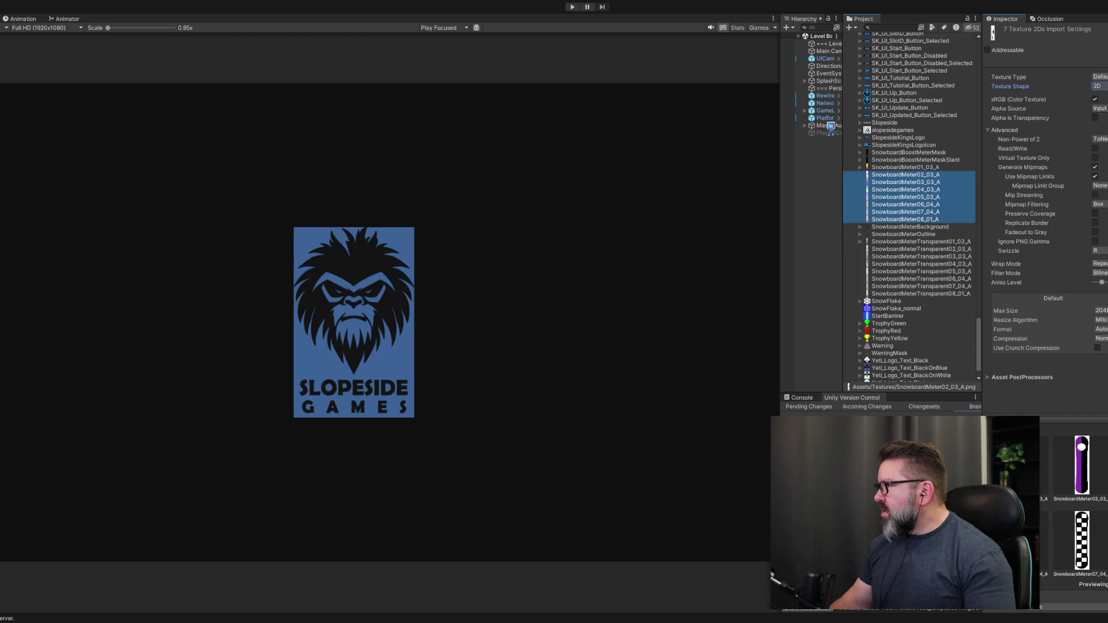
Make the seven SnowboardMeter textures sprites at 128 Pixels Per Unit with Max Size 512, and apply.
click(1100, 86)
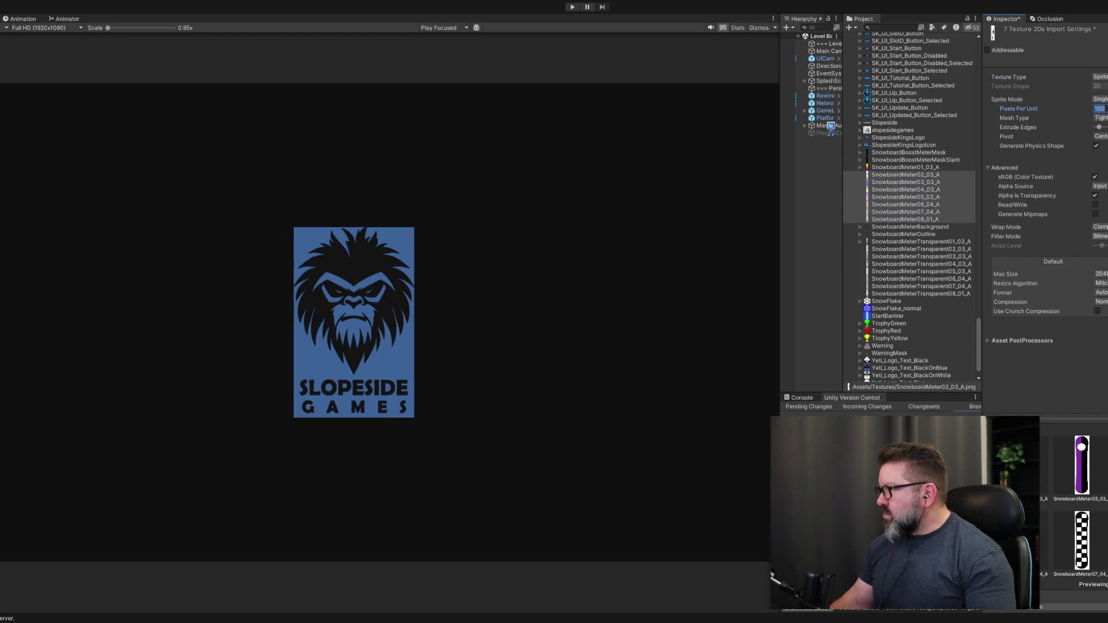
text(128)
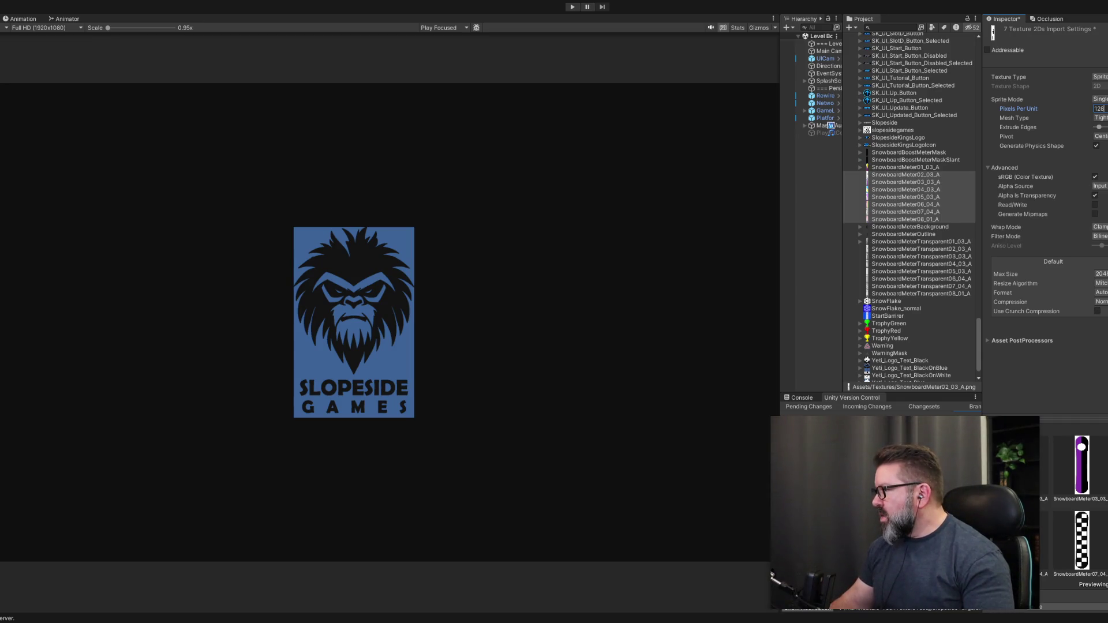
click(1100, 274)
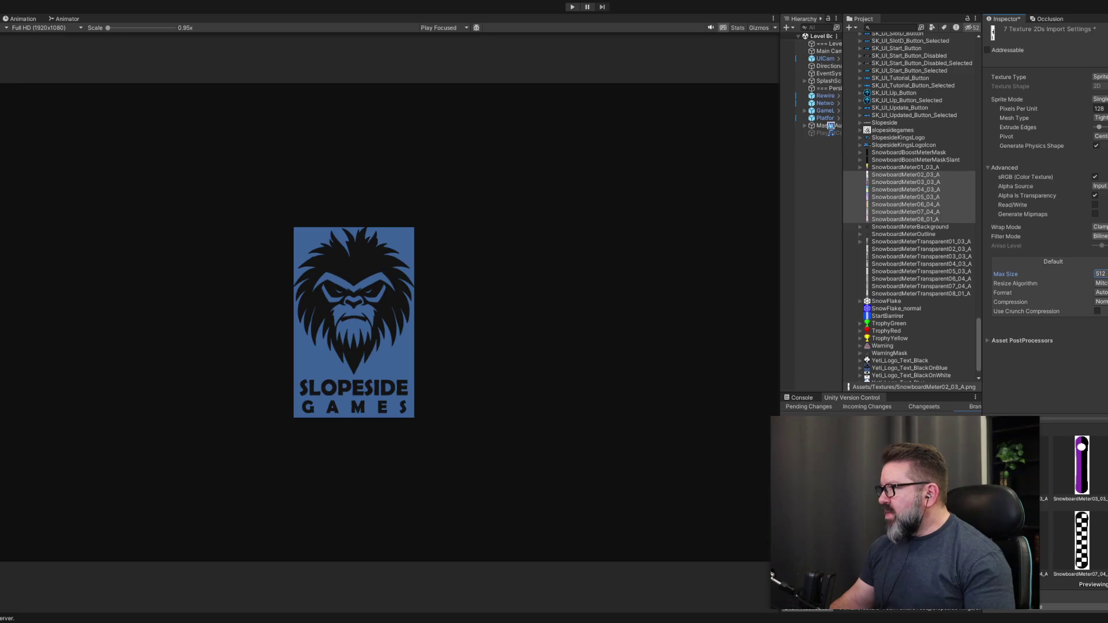
click(1101, 415)
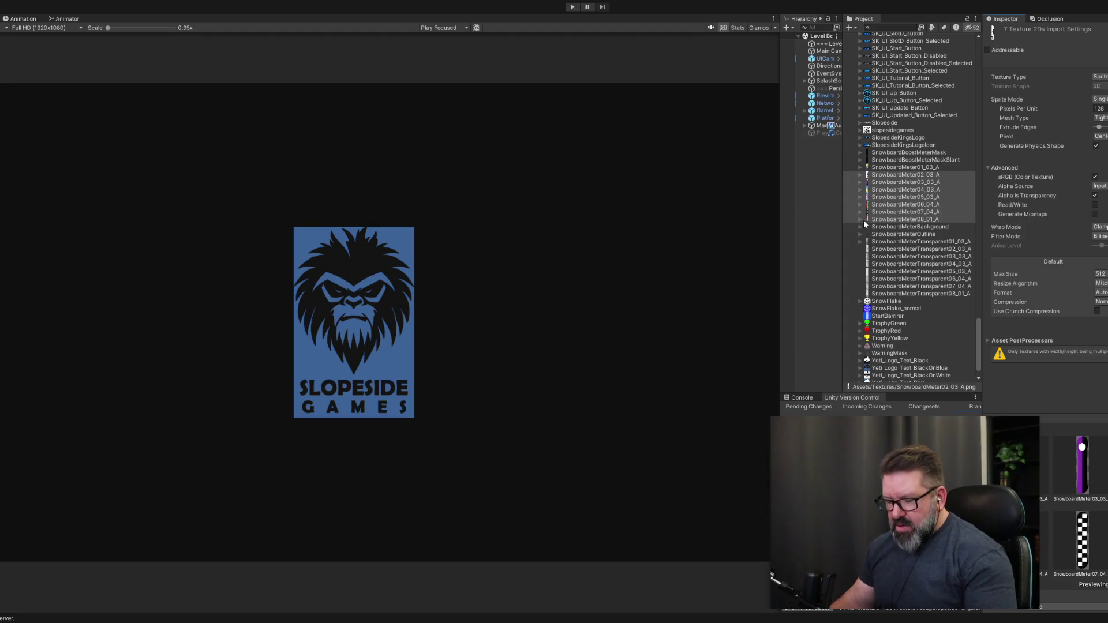
Step through SnowboardMeter02_03_A, 01_03_A and 08_01_A to verify, ending on SnowboardMeterBackground.
click(915, 174)
key(Up)
key(Down)
key(Down)
key(Down)
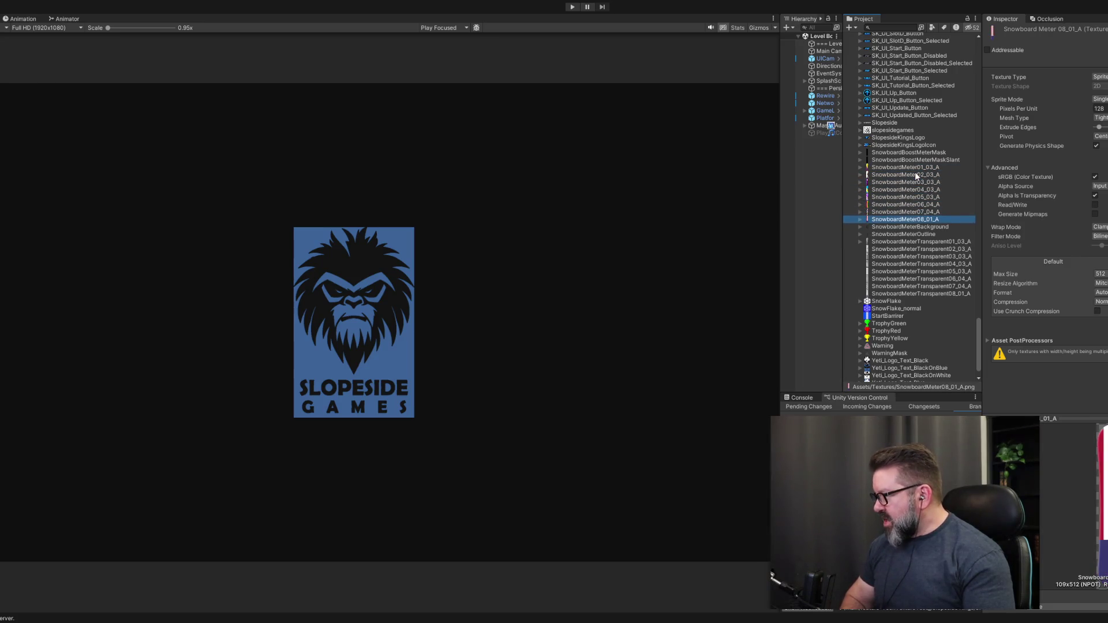
key(Down)
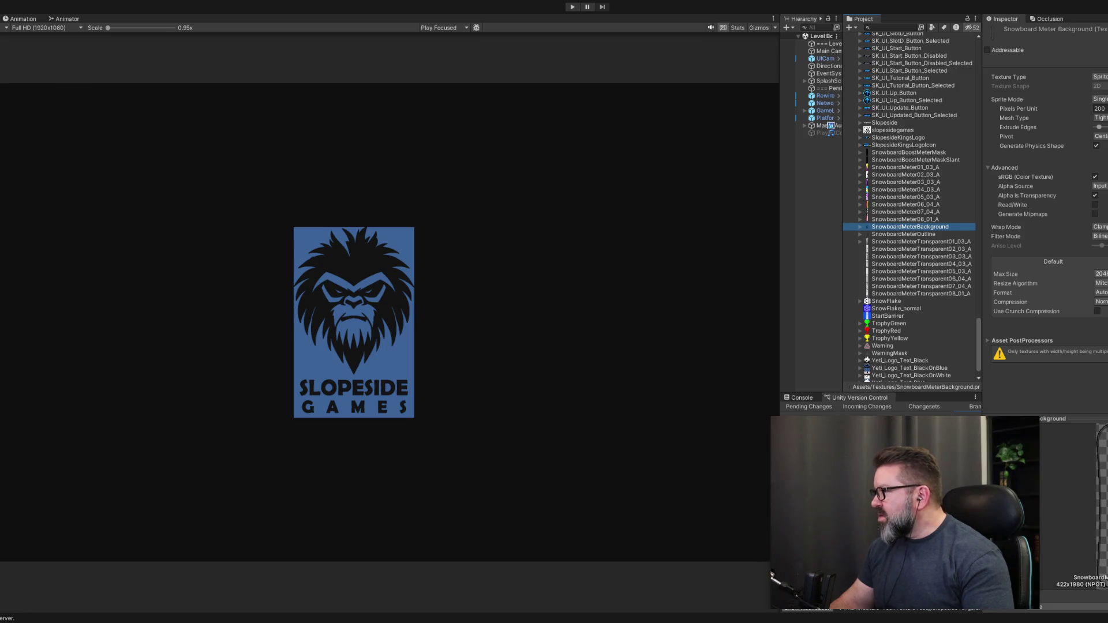
Set Max Size 256 on SnowboardMeterBackground, then on SnowboardMeterOutline, and apply.
click(1099, 273)
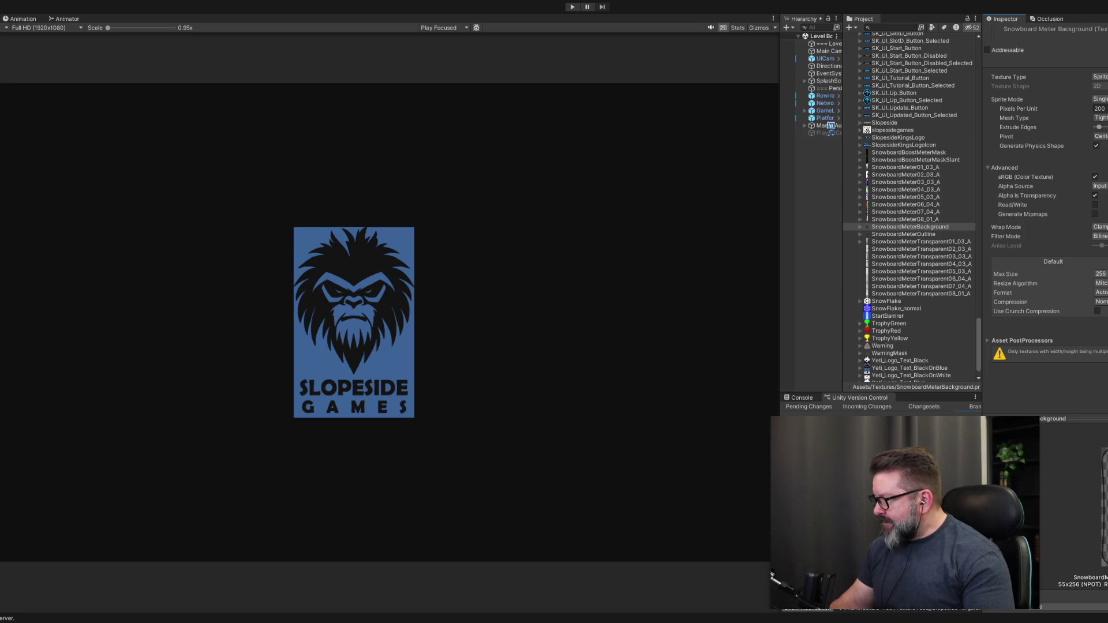
click(887, 235)
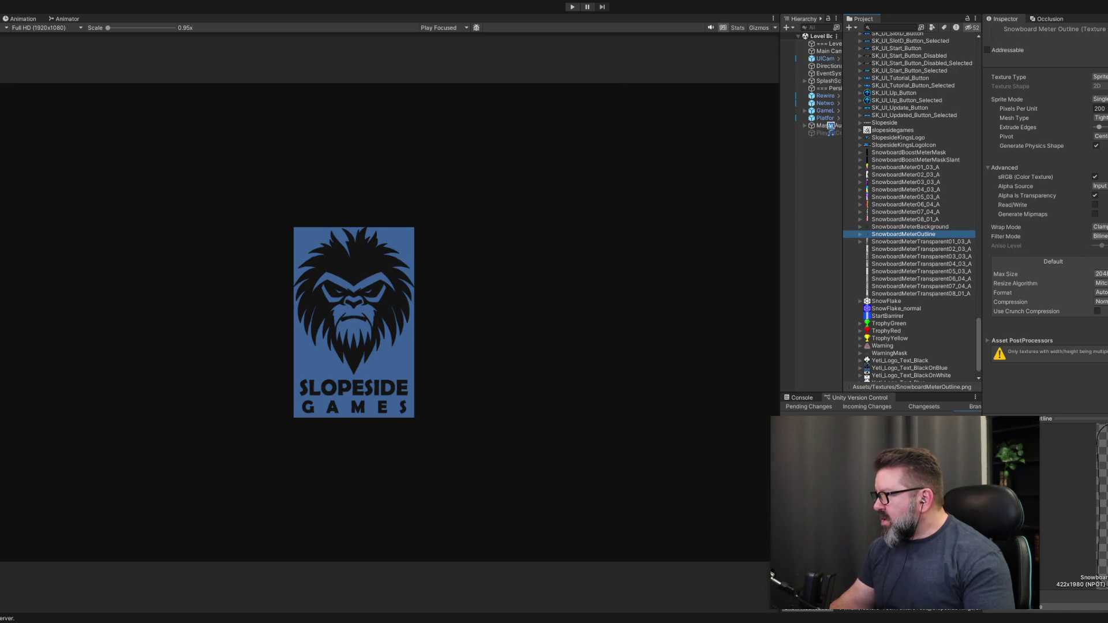
click(1099, 273)
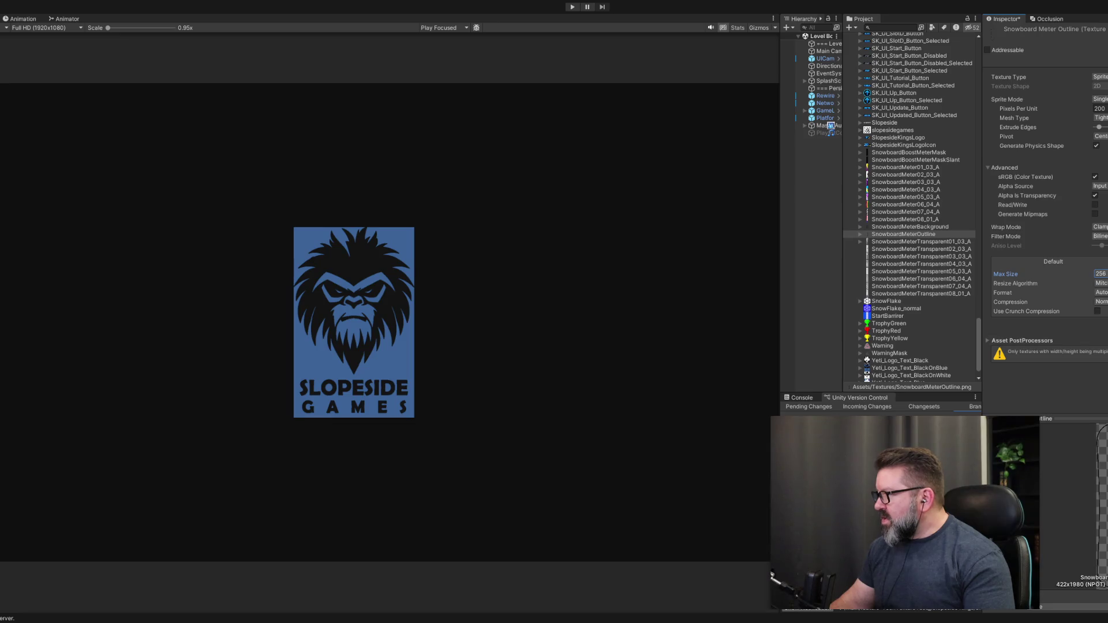
click(1099, 363)
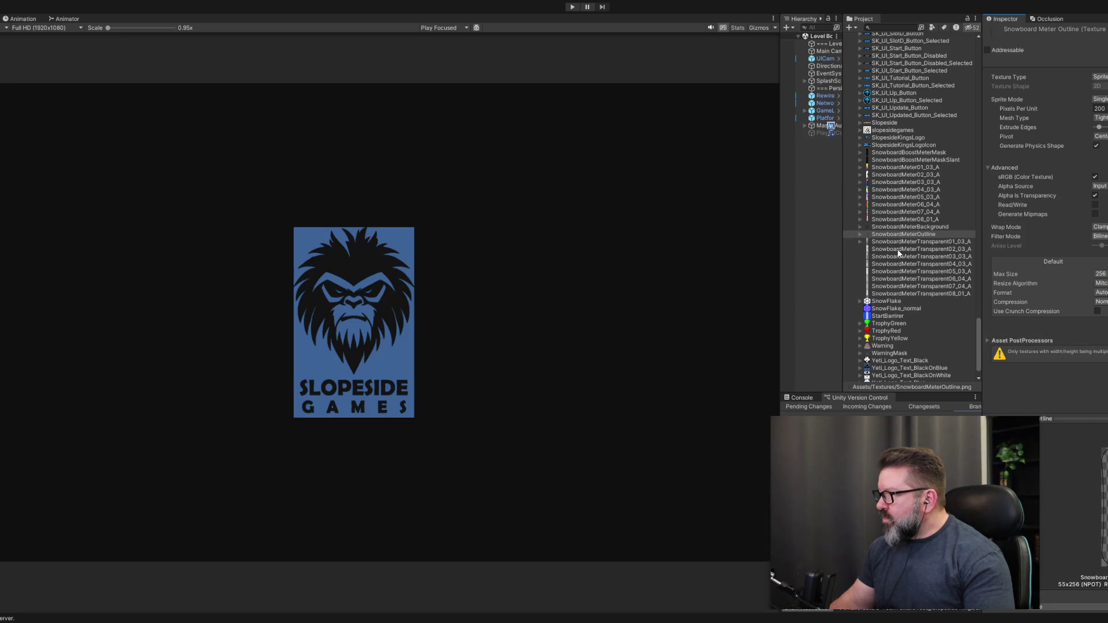
Try a 512 Max Size on SnowboardMeterOutline, undo back to 256, then move to Transparent01_03_A.
click(916, 233)
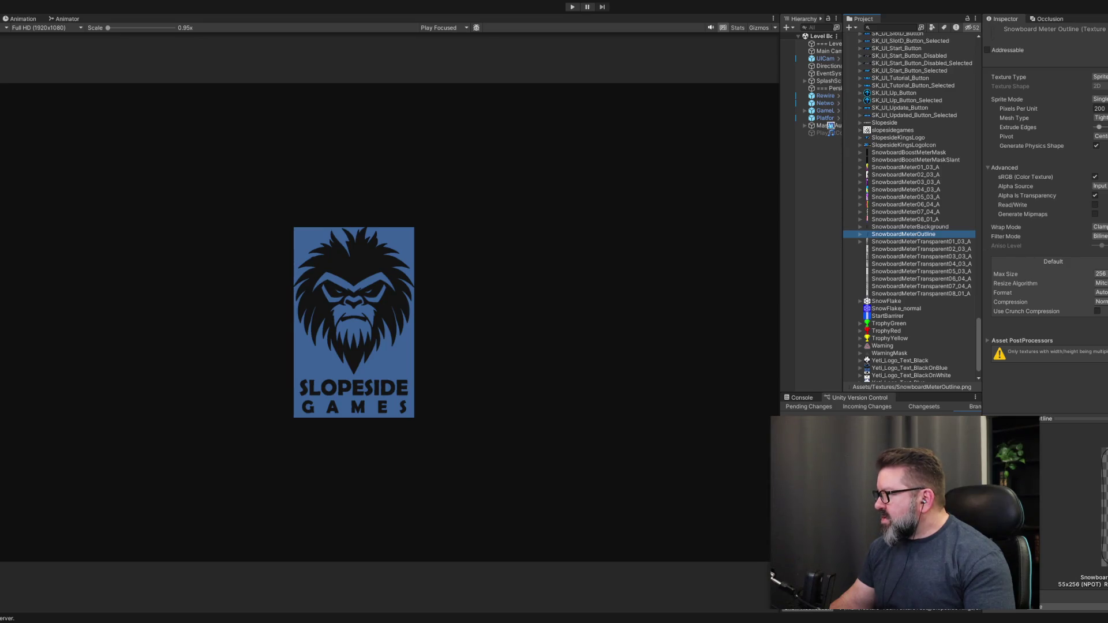
click(1099, 274)
click(1099, 282)
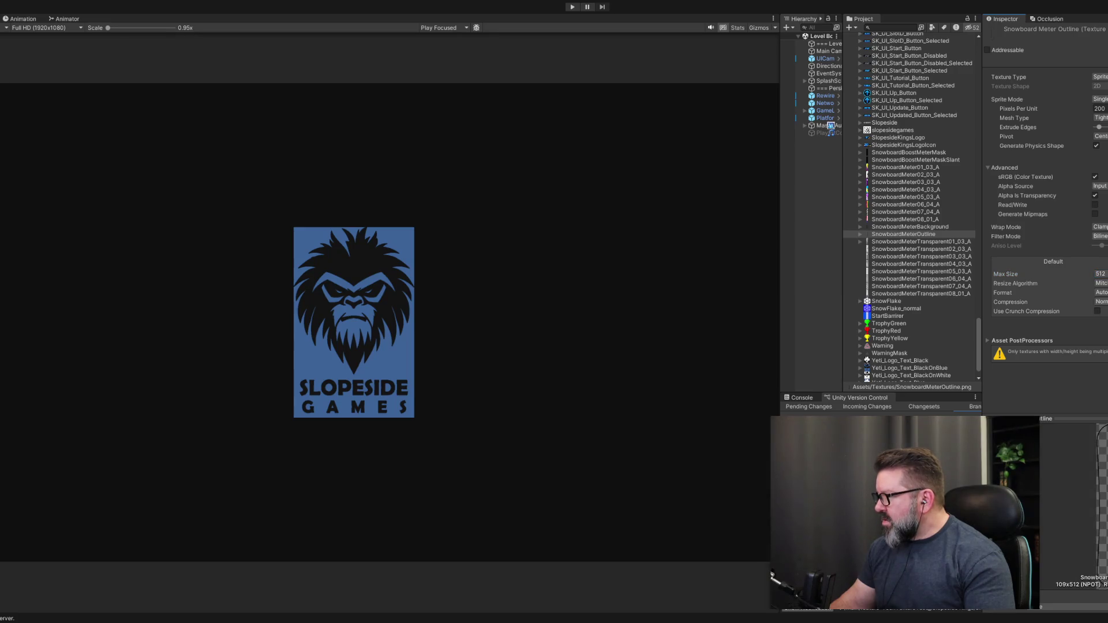
key(ctrl+z)
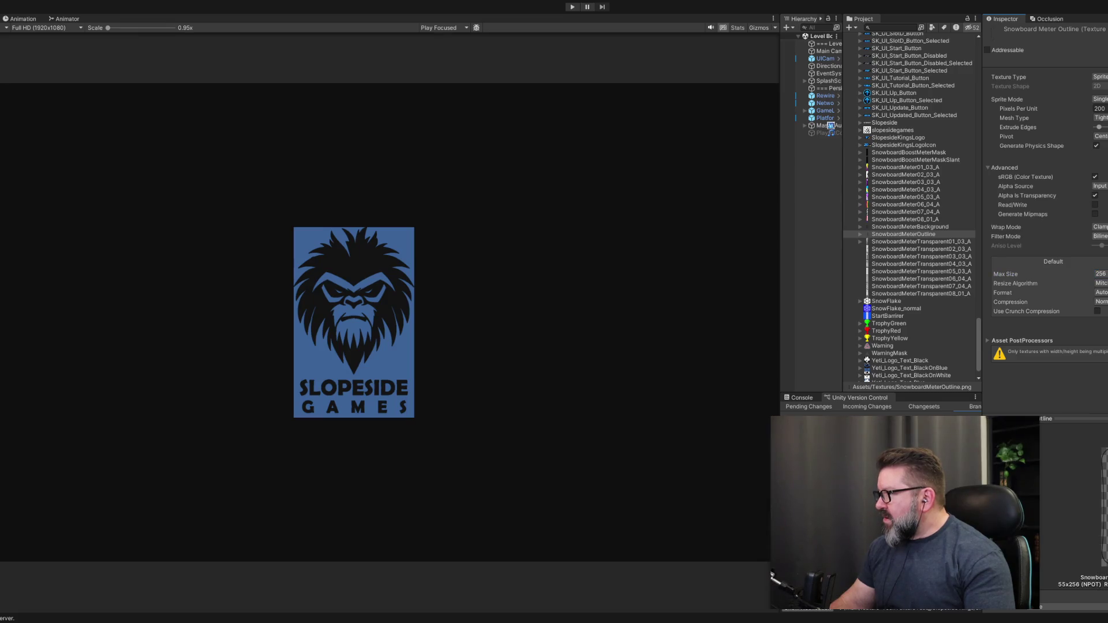
click(909, 227)
click(909, 234)
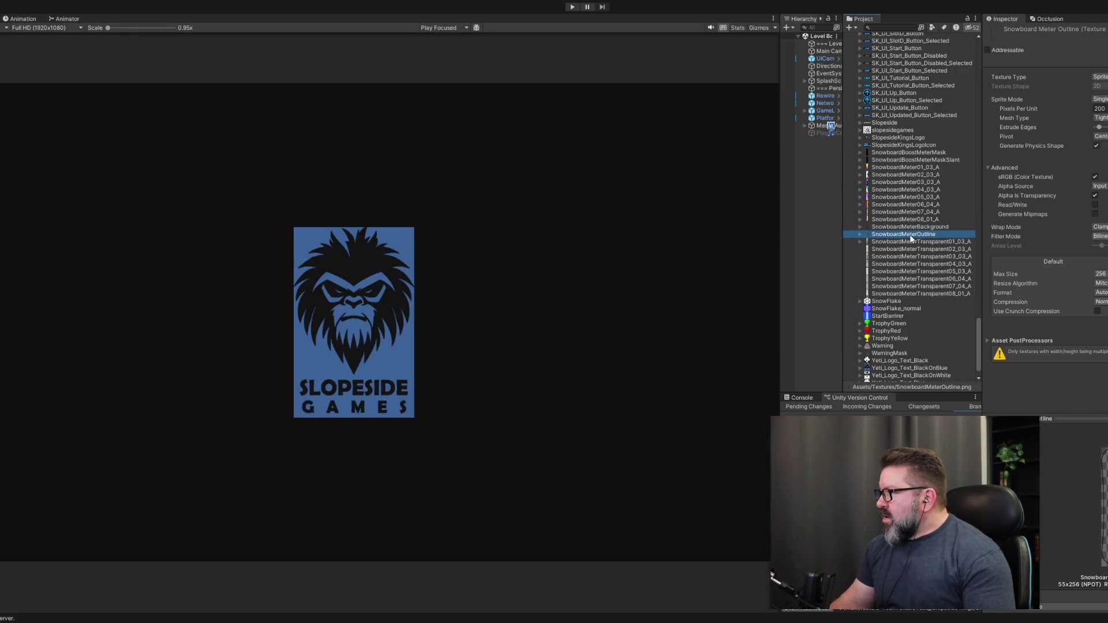
key(Down)
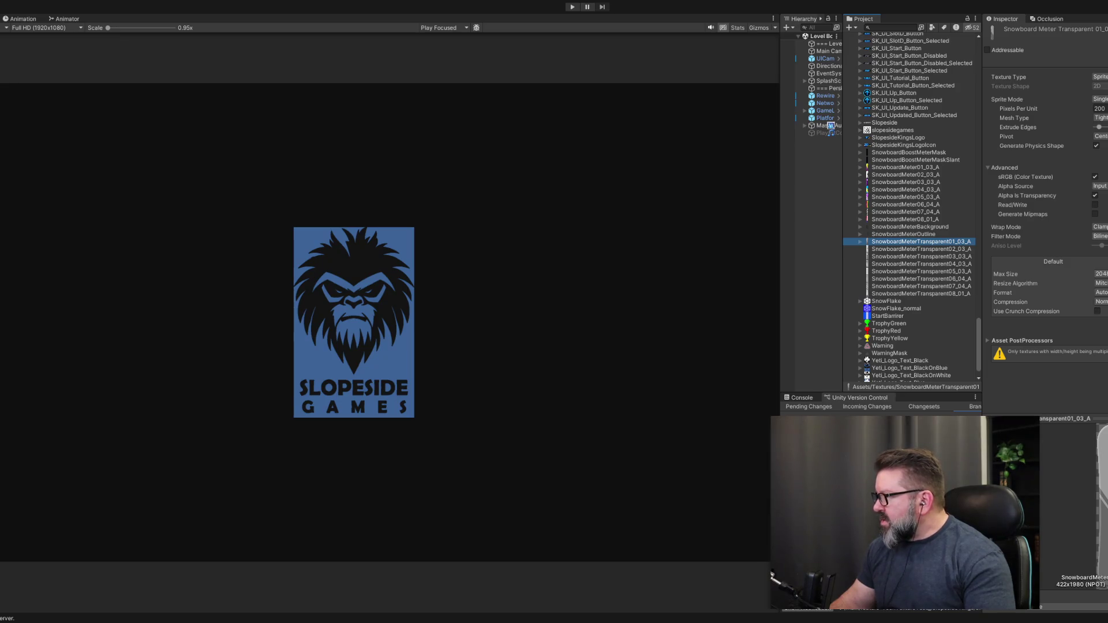
Give SnowboardMeterTransparent01_03_A a 512 Max Size, then select Transparent02_03_A through 08_01_A.
click(1100, 274)
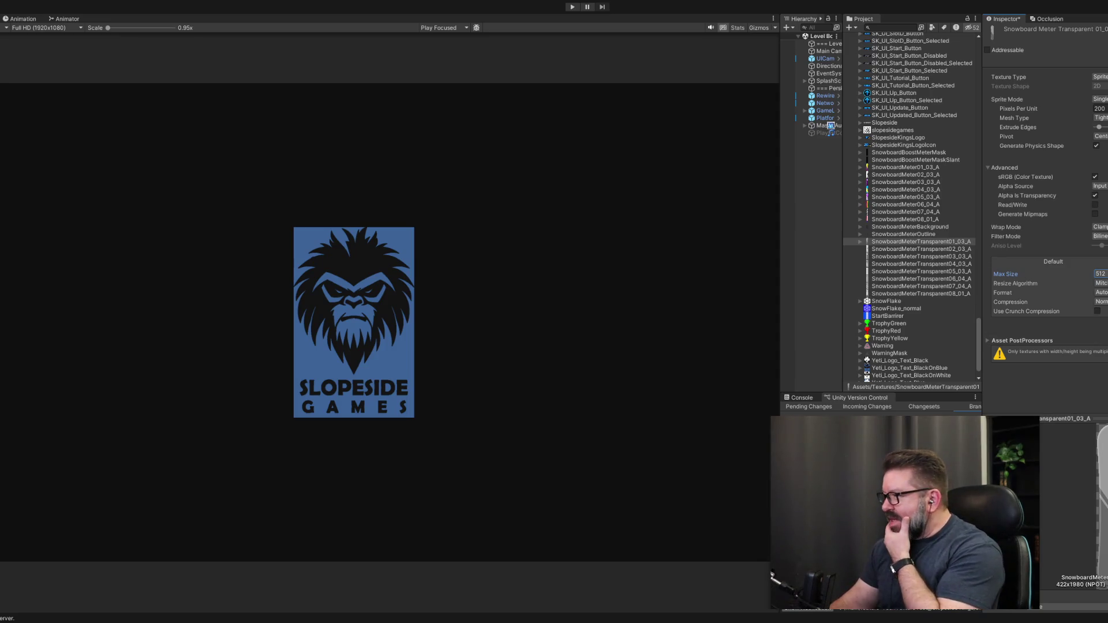
key(ctrl+s)
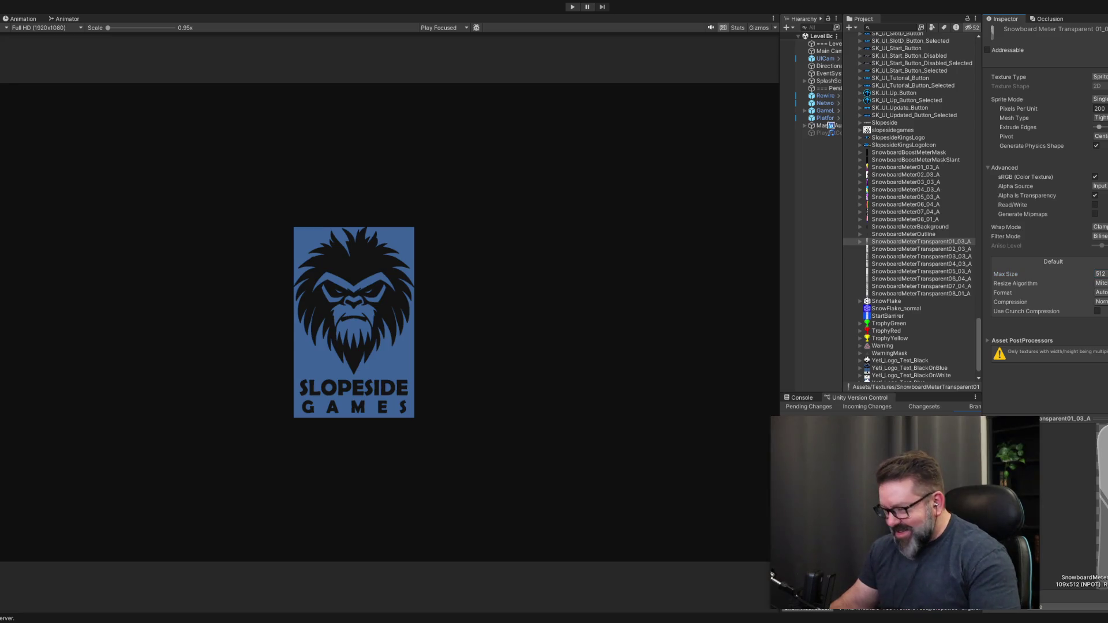
click(913, 248)
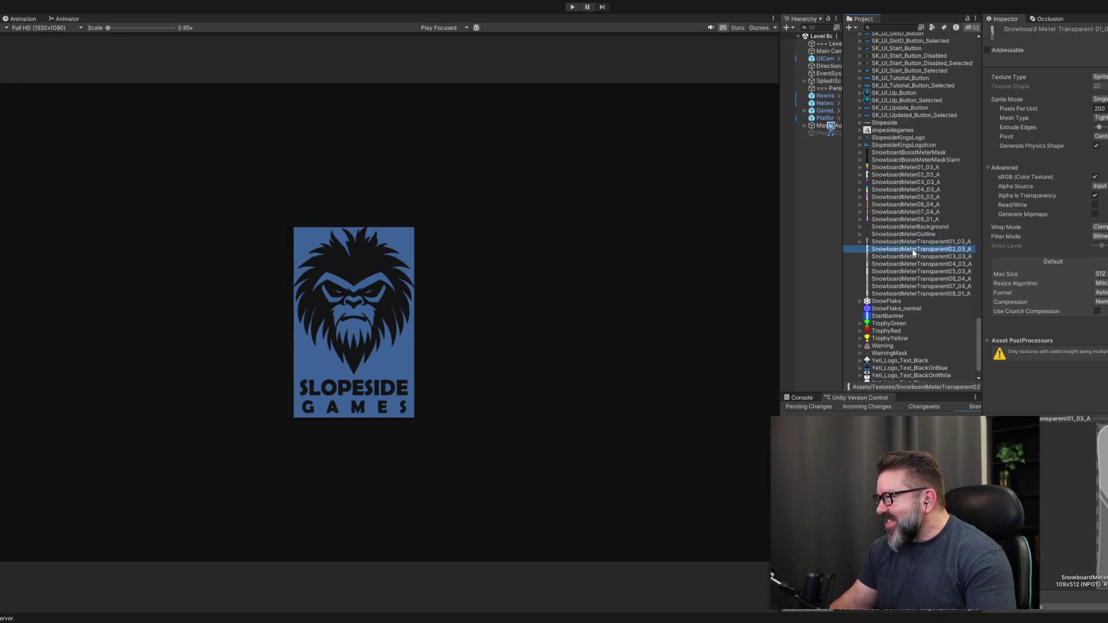
shift+click(913, 292)
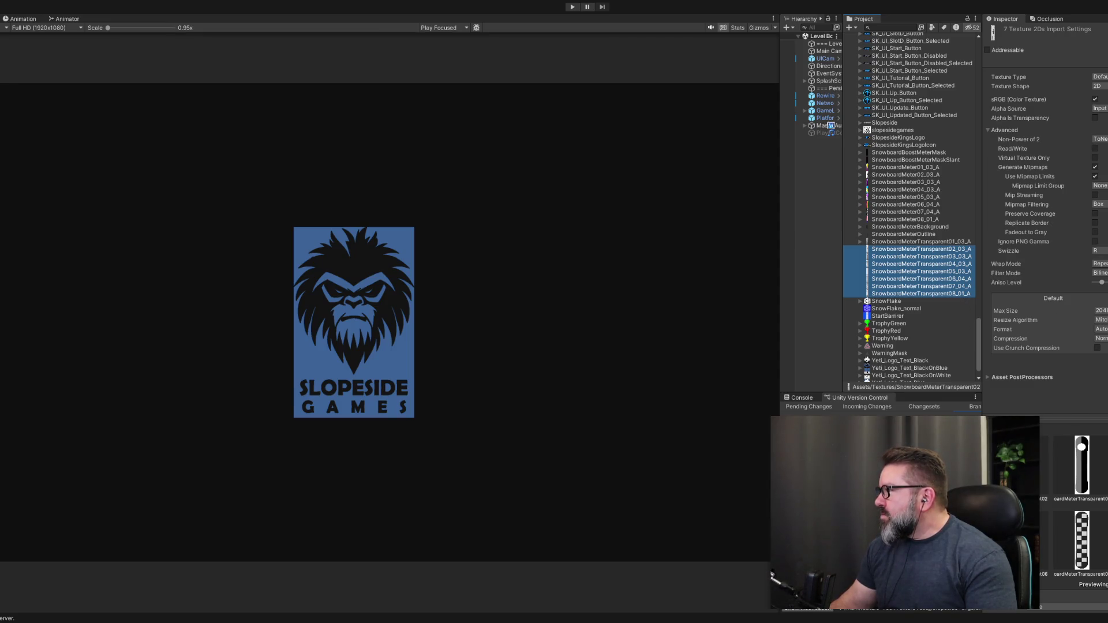
Make the selected Transparent textures sprites at 128 Pixels Per Unit with Max Size 512, and apply.
click(1100, 77)
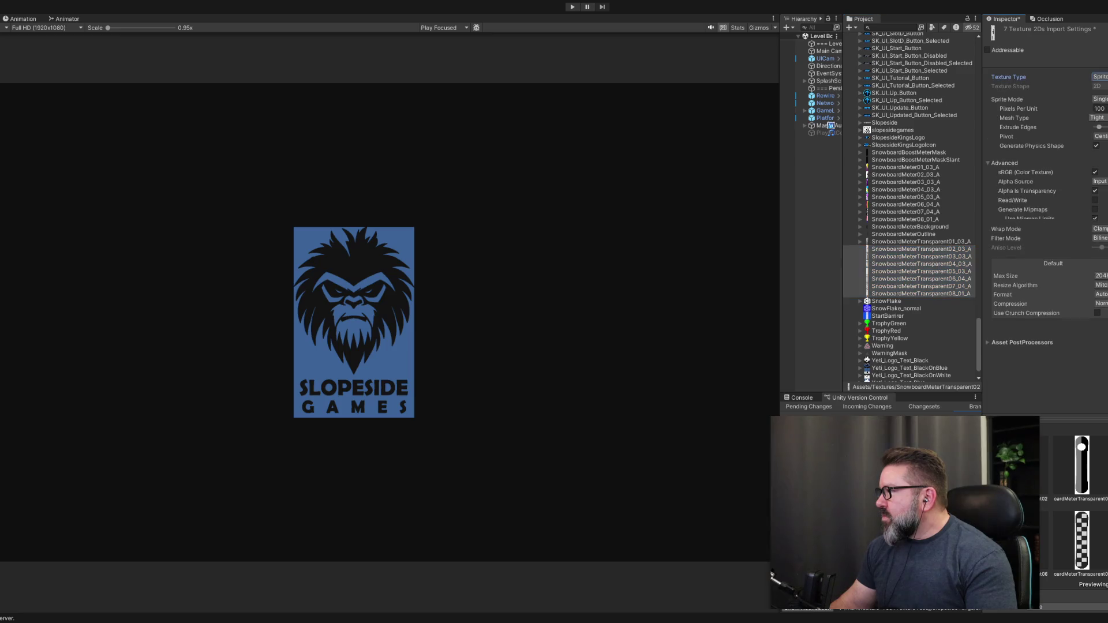
text(128)
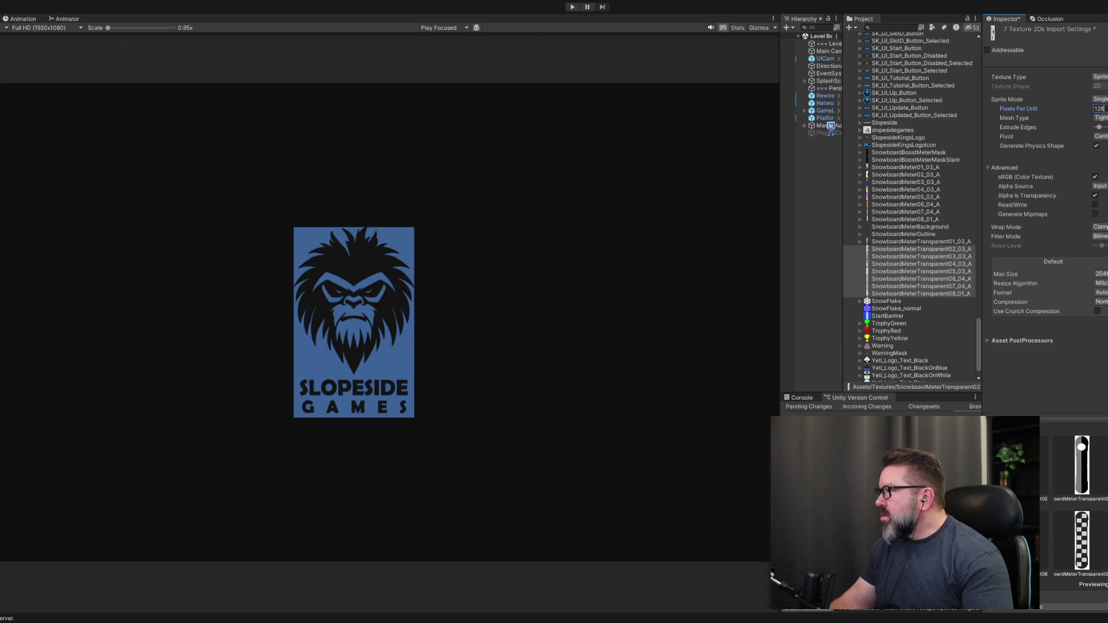
click(1100, 273)
click(1104, 352)
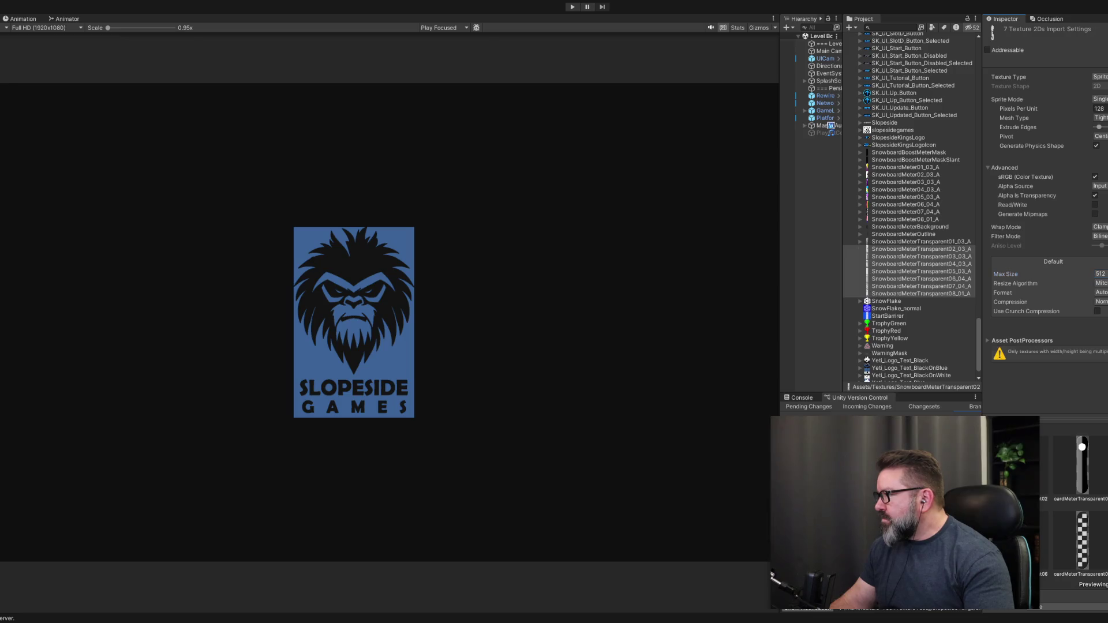
Set SnowboardMeterTransparent01_03_A's Pixels Per Unit to 128.
click(906, 241)
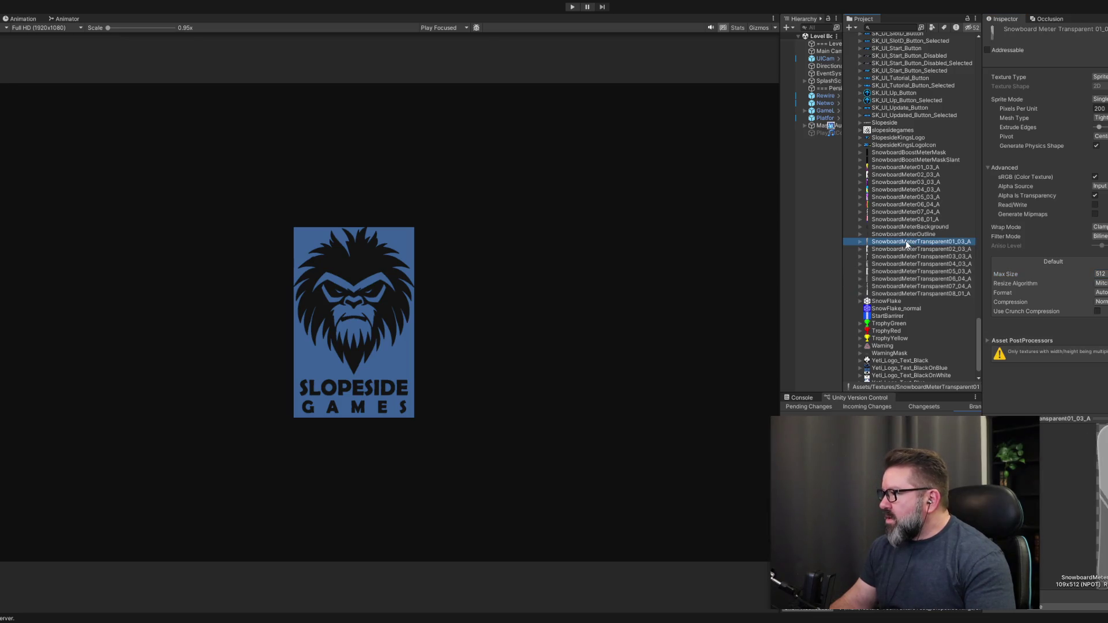
click(1100, 108)
text(128)
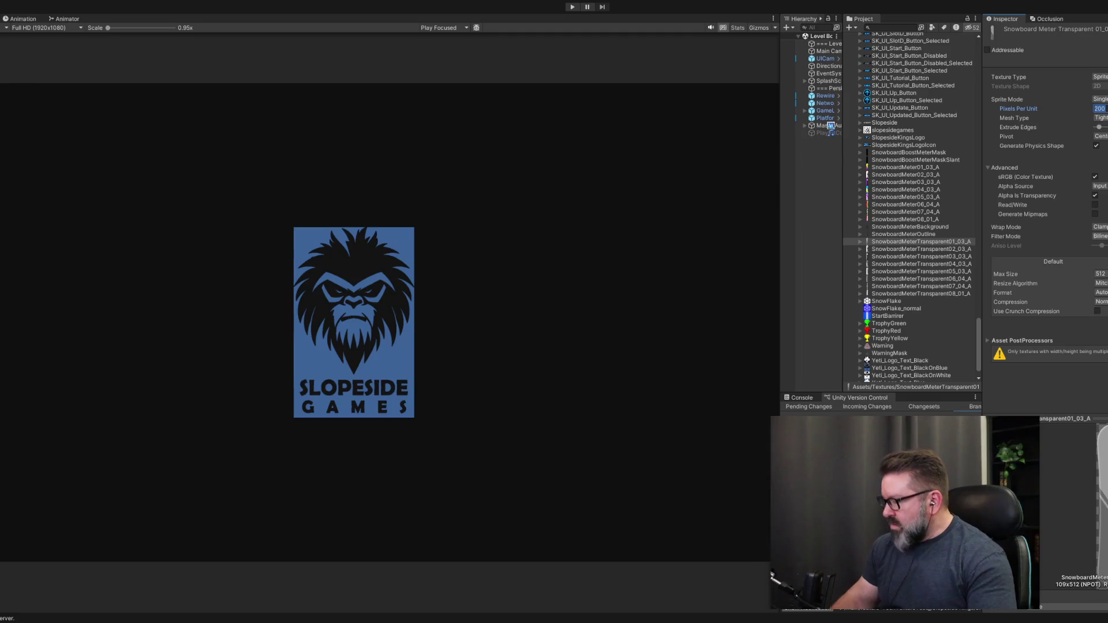
click(923, 234)
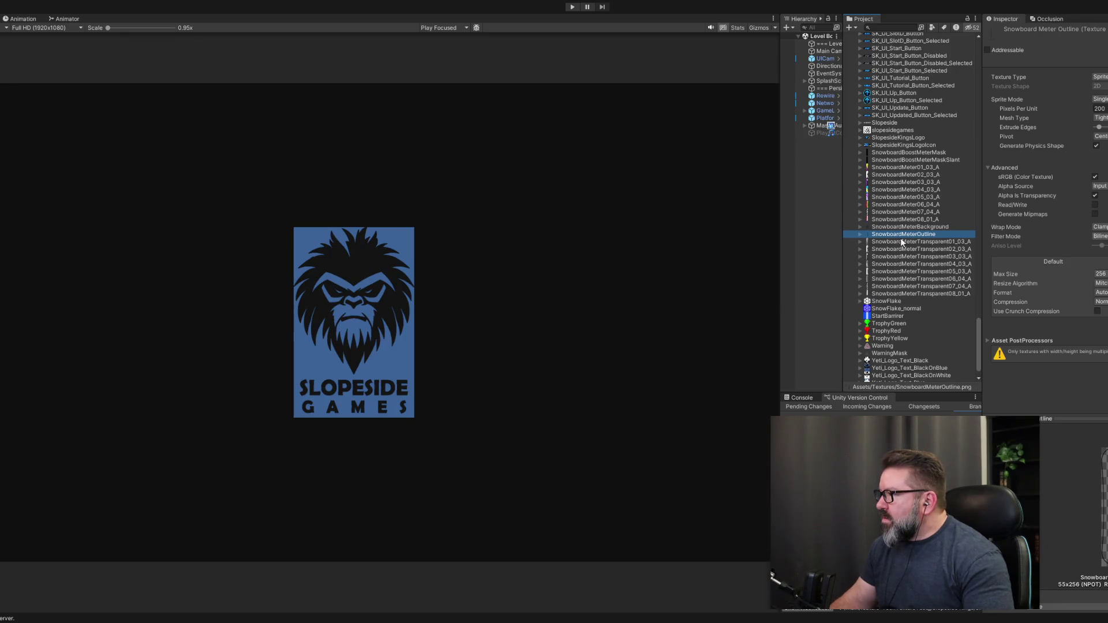
Set SnowboardBoostMeterMask and SnowboardBoostMeterMaskSlant to 128 Pixels Per Unit.
click(923, 220)
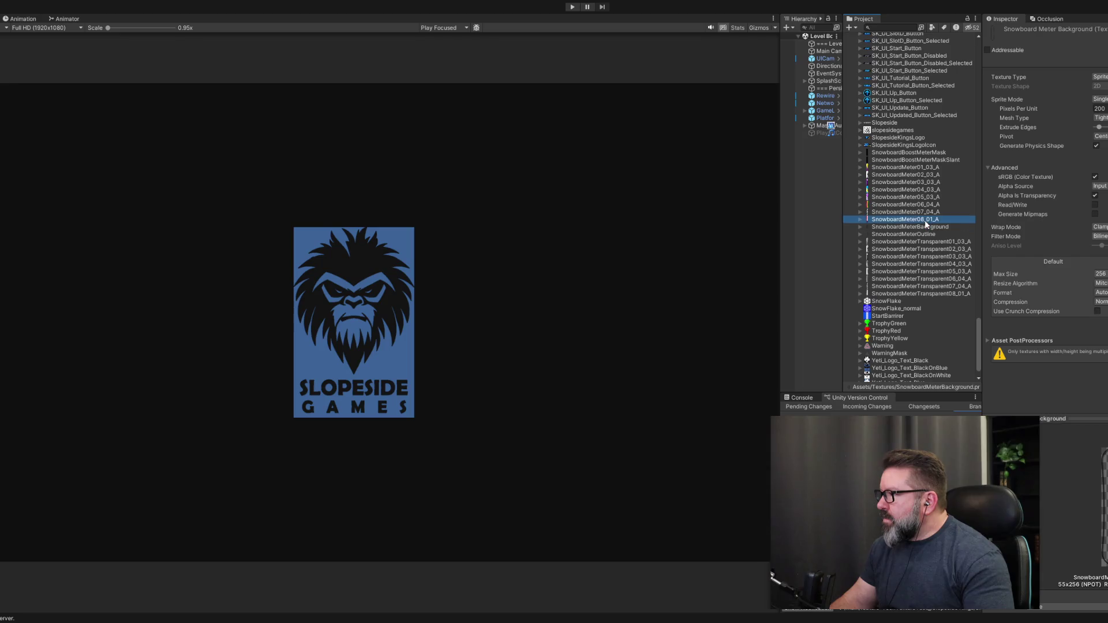
click(923, 161)
click(924, 152)
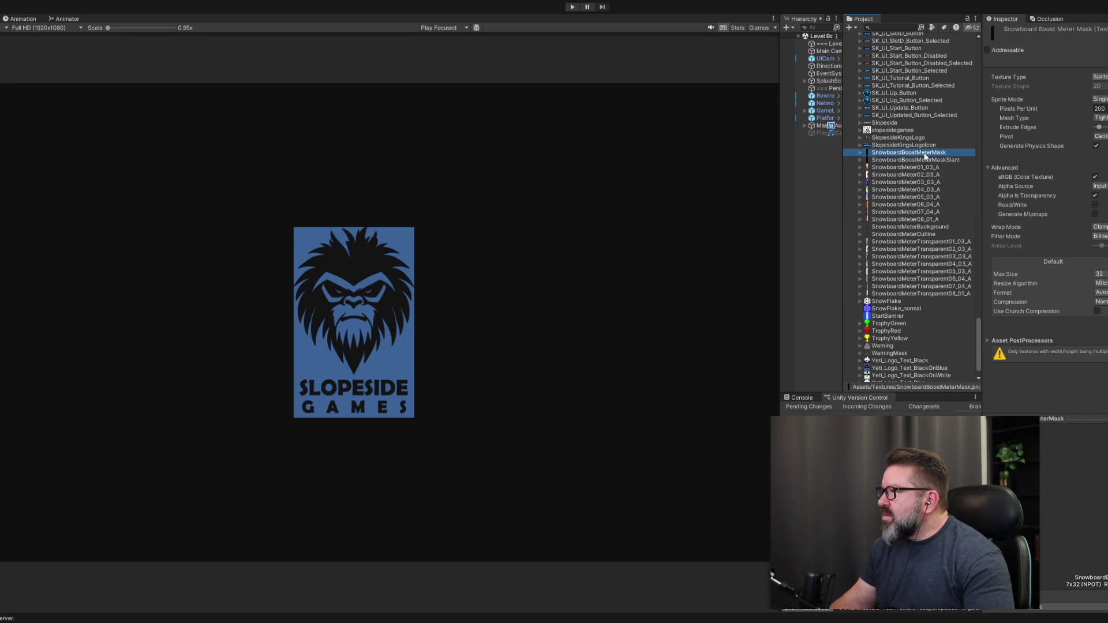
click(921, 146)
click(923, 153)
click(1099, 108)
text(128)
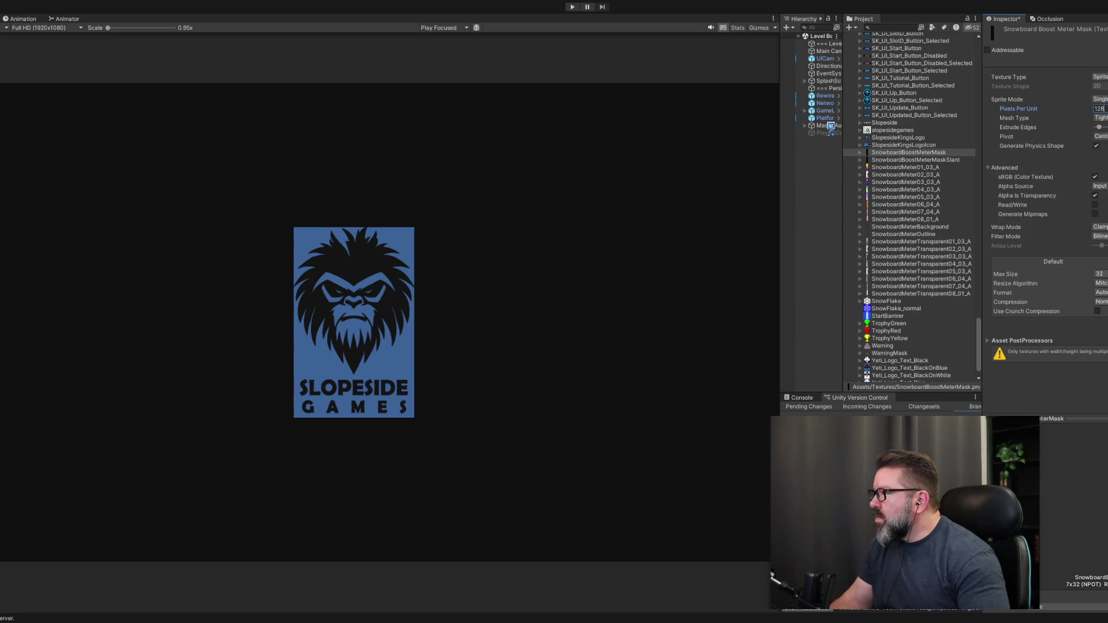
click(916, 160)
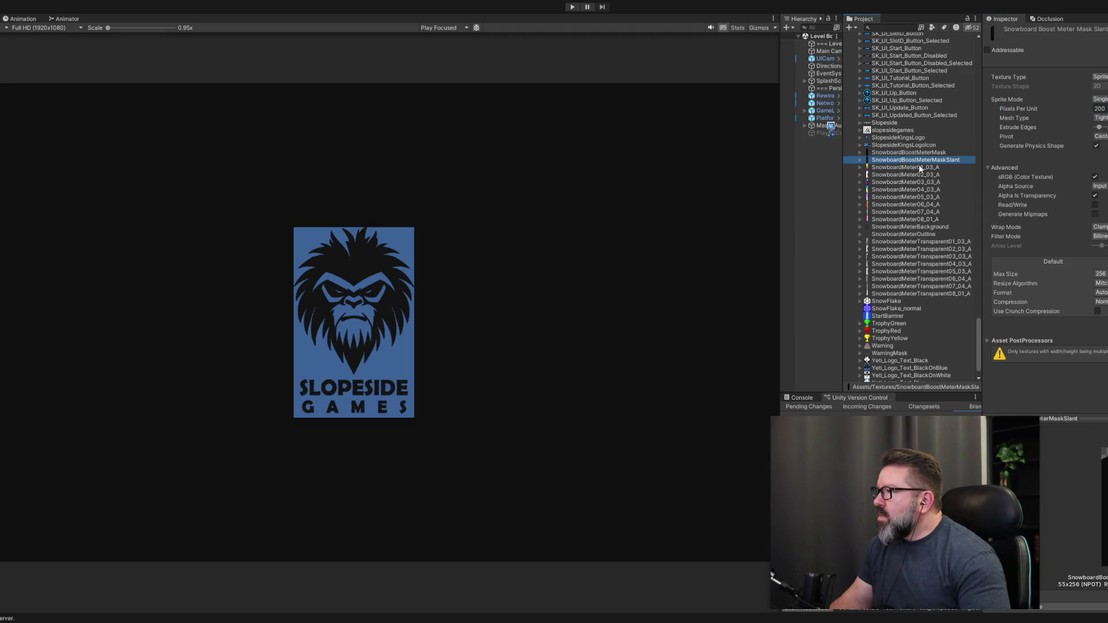
double_click(1099, 109)
text(128)
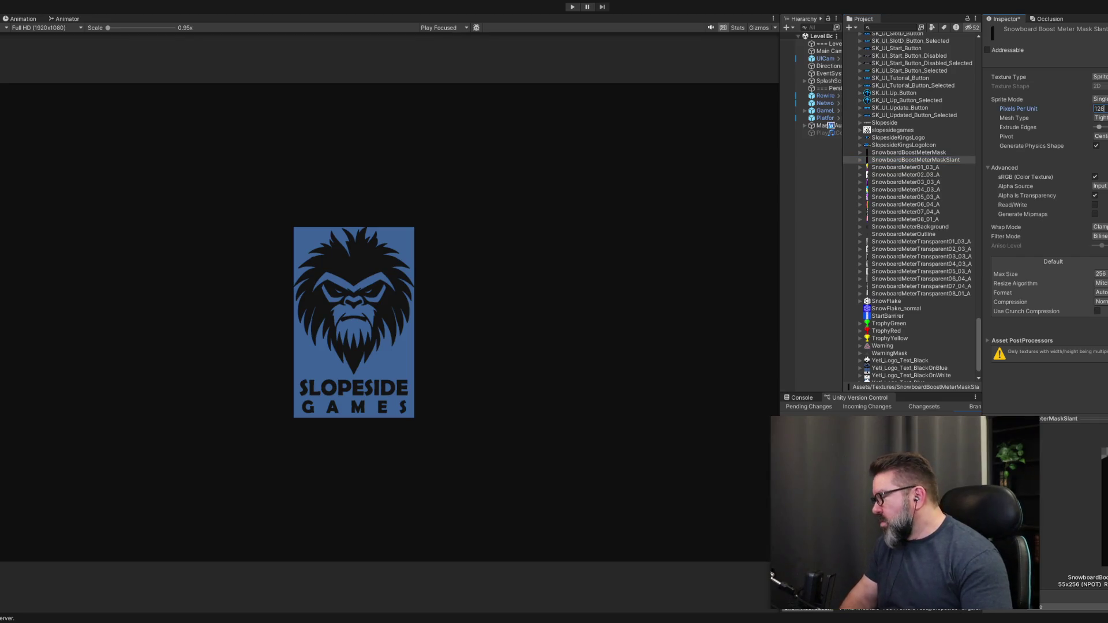
key(Return)
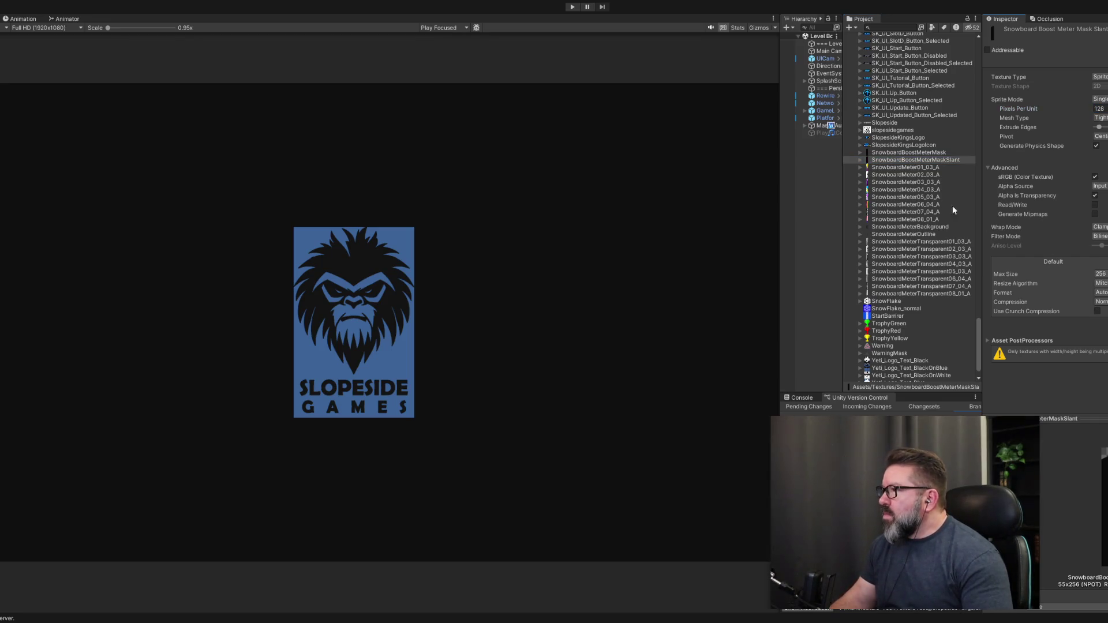
Set SnowboardMeterBackground and SnowboardMeterOutline to 128 Pixels Per Unit as well.
click(897, 241)
key(Up)
key(Up)
click(1099, 109)
text(128)
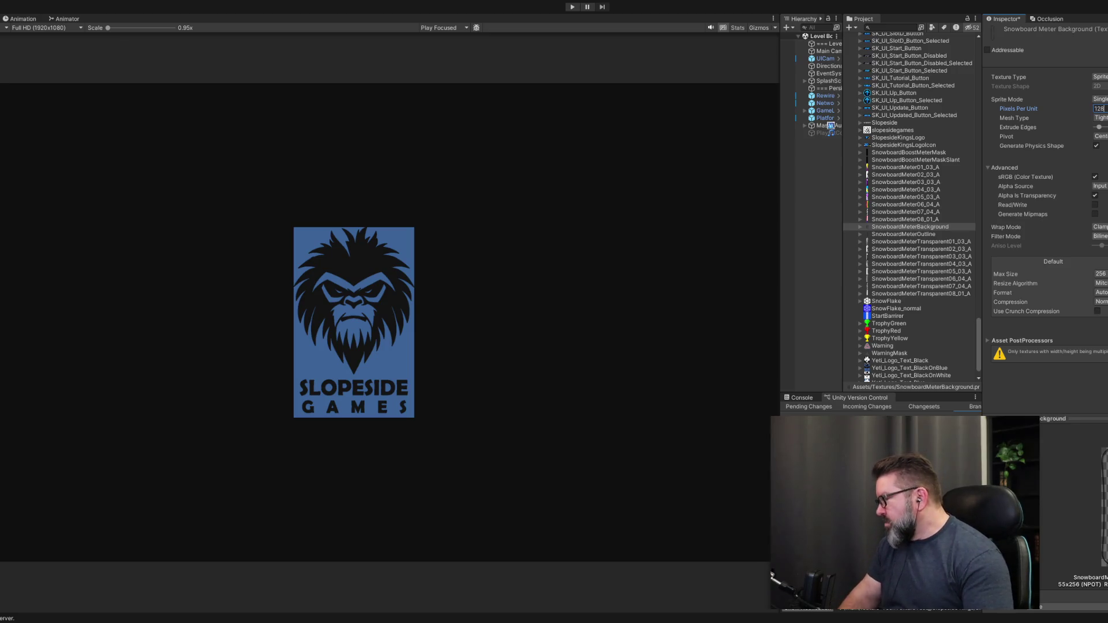
key(Return)
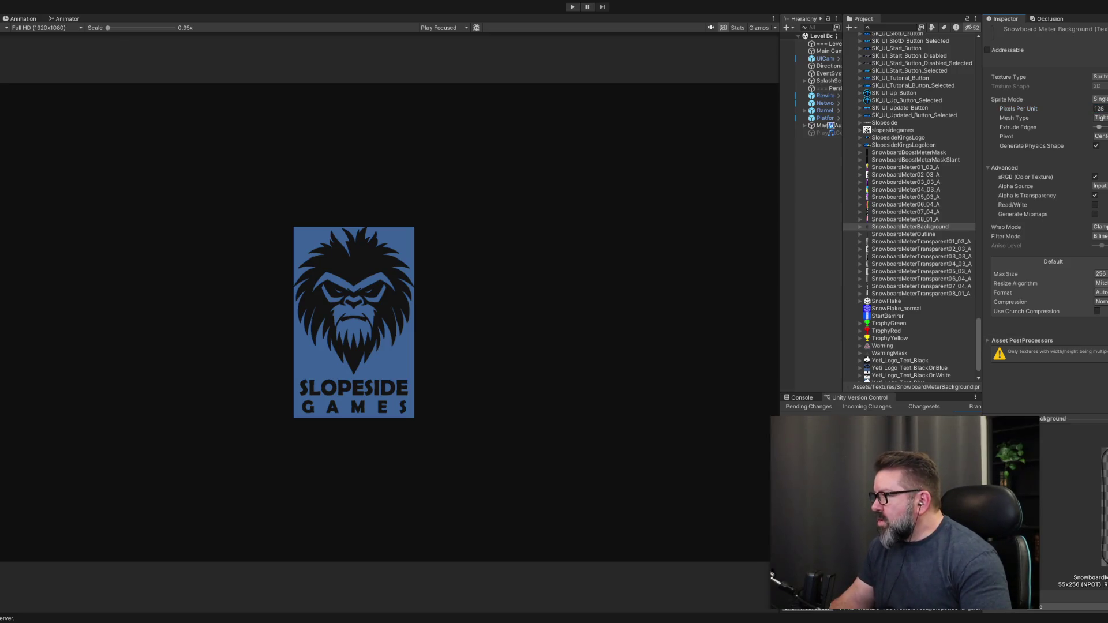
click(929, 235)
click(1100, 108)
text(128)
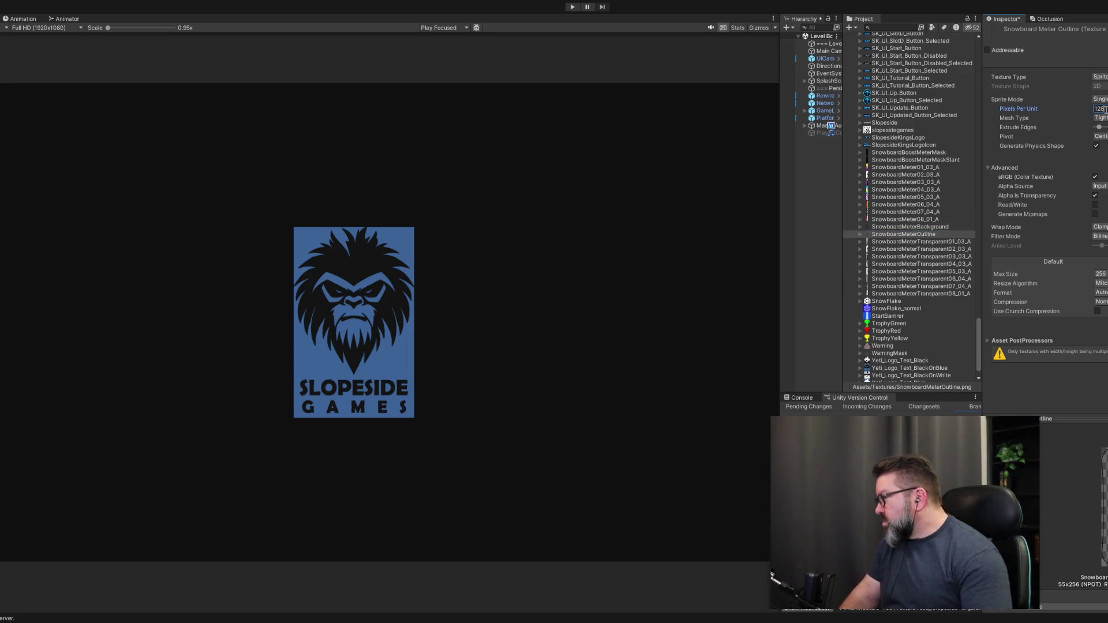
key(Return)
click(902, 237)
click(903, 242)
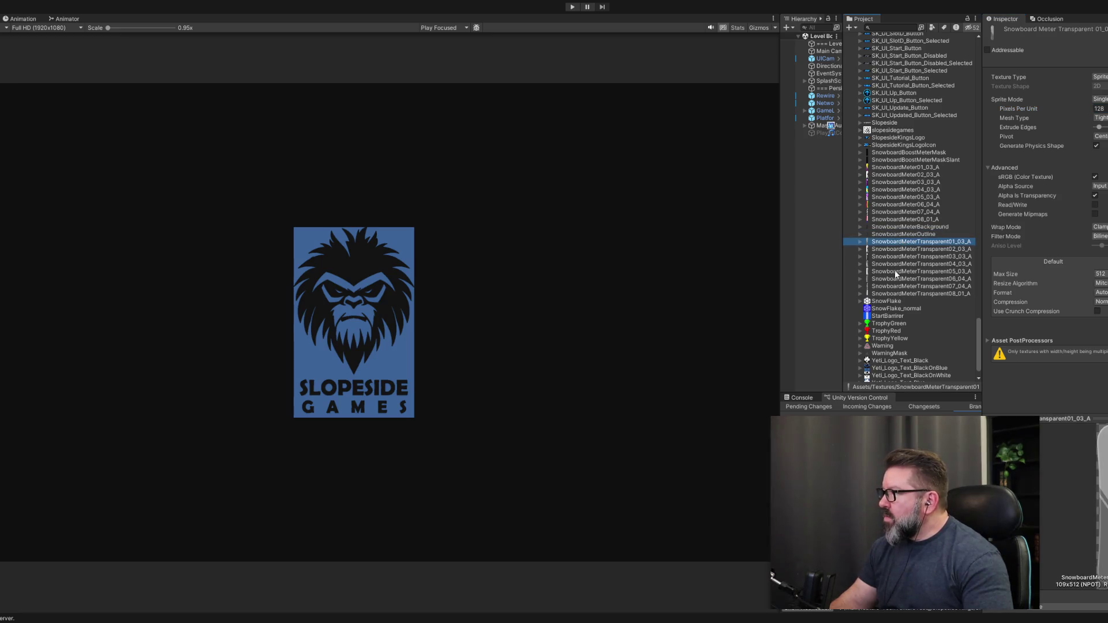
click(887, 301)
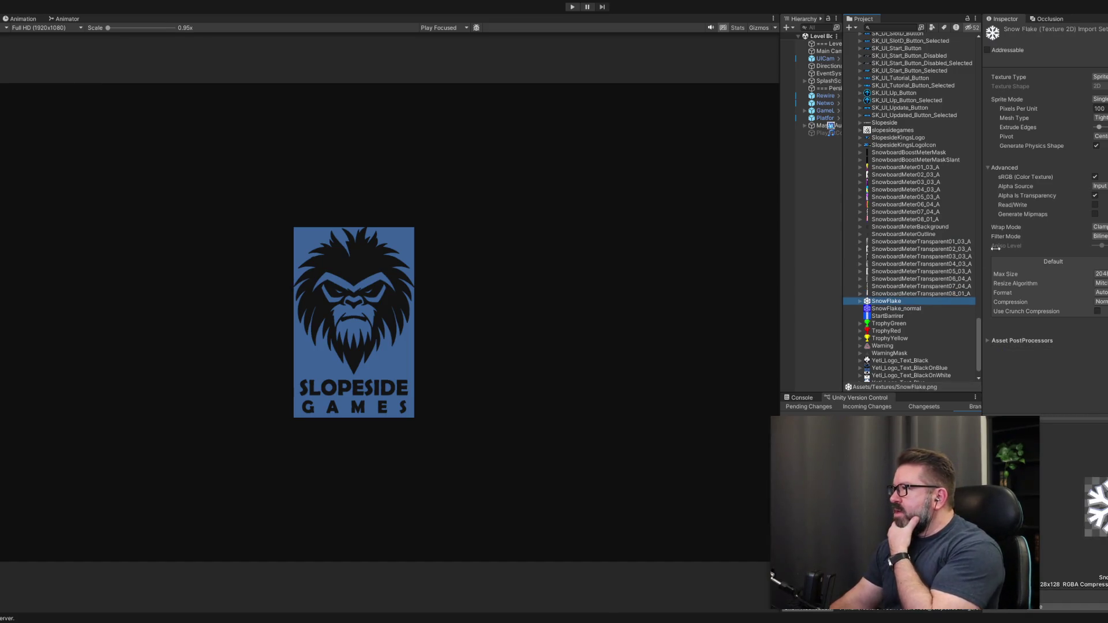
Give SnowFlake 128 Pixels Per Unit and a 128 Max Size, and apply.
click(1099, 108)
text(128)
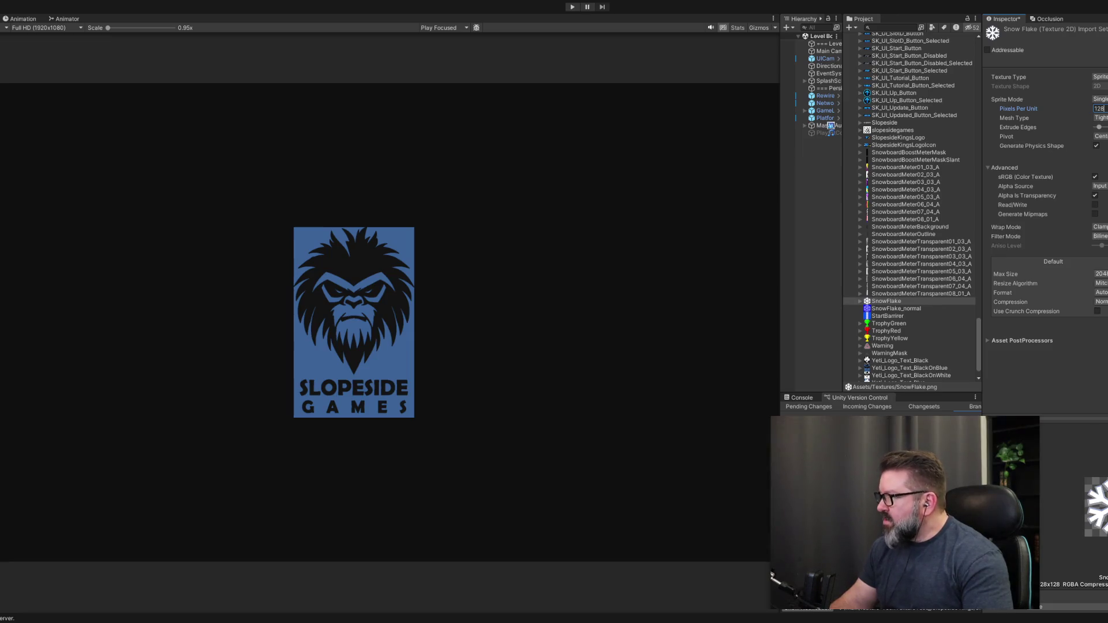
click(1099, 273)
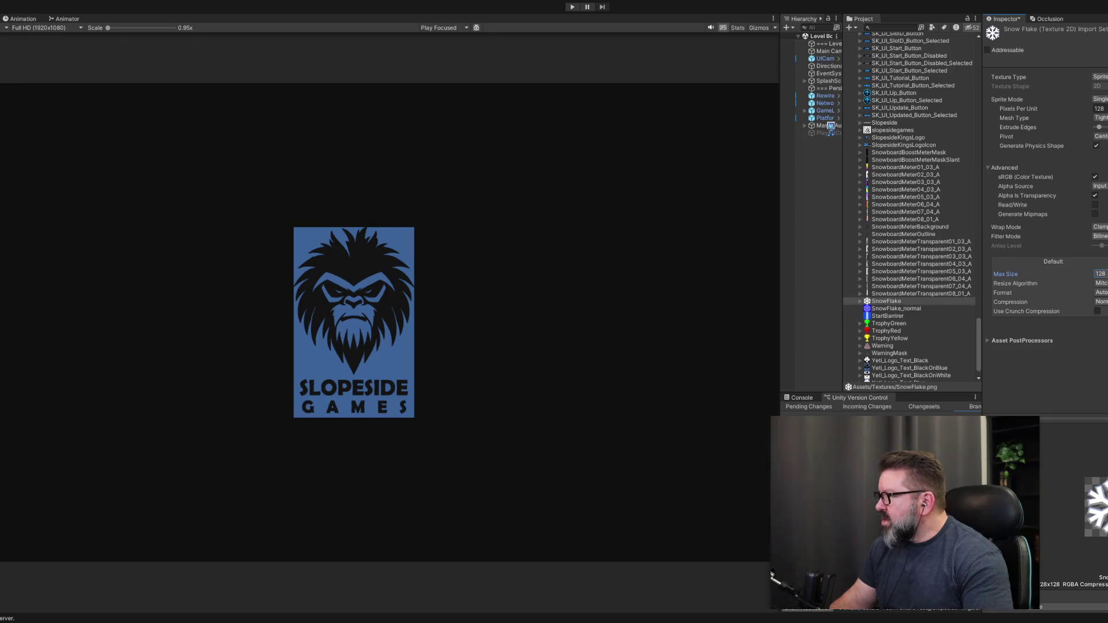
key(Return)
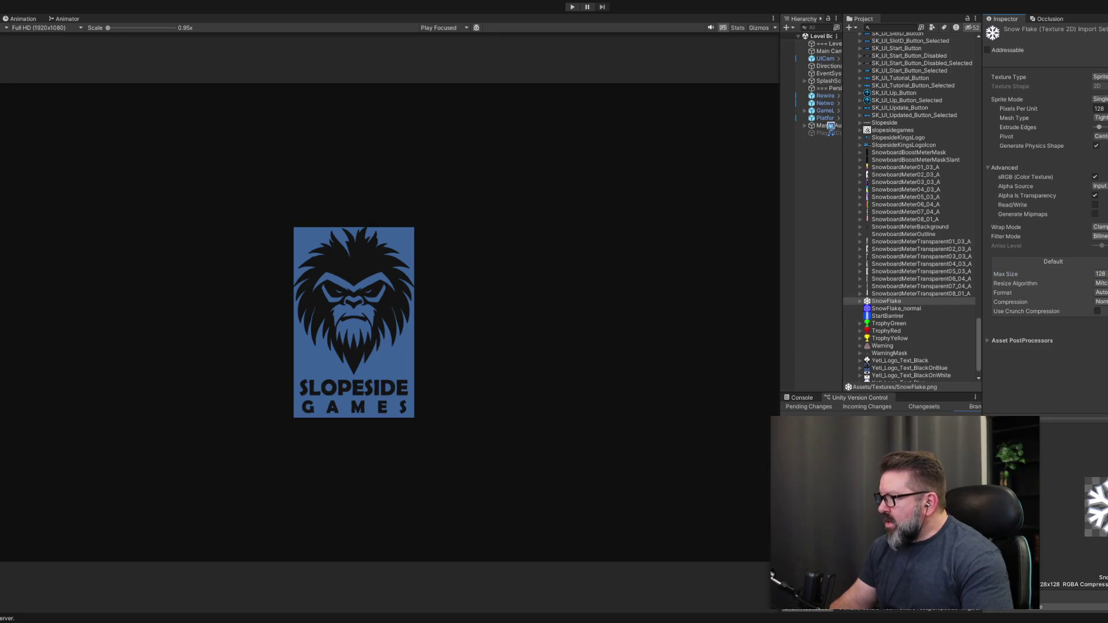
Cap SnowFlake_normal's Max Size at 128, then bring up StartBarrier's import settings.
click(878, 309)
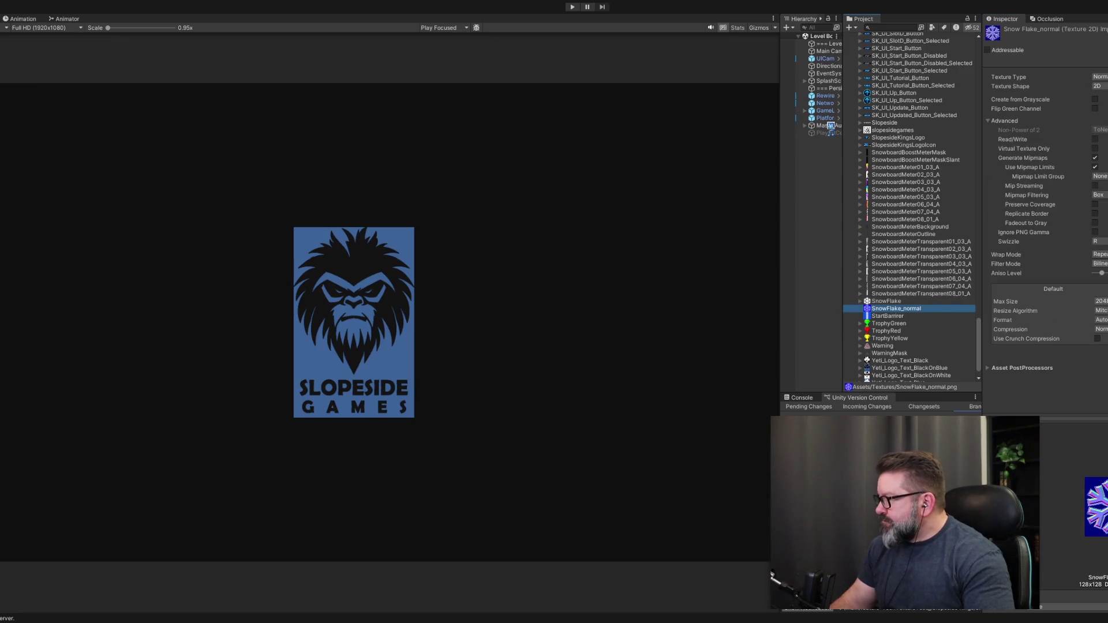
click(1100, 302)
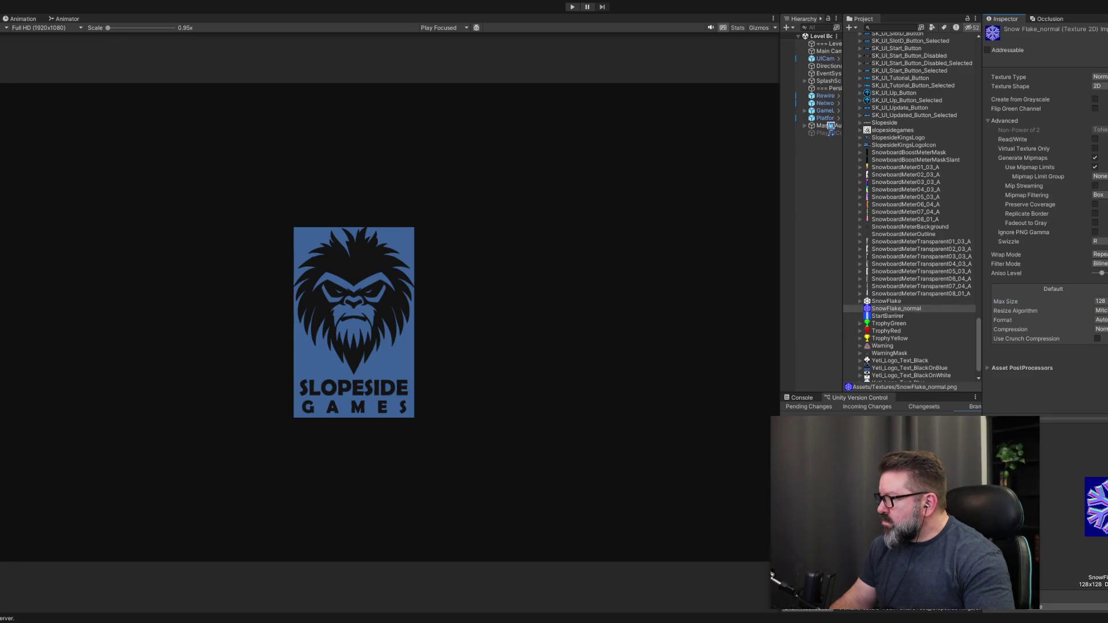
click(878, 316)
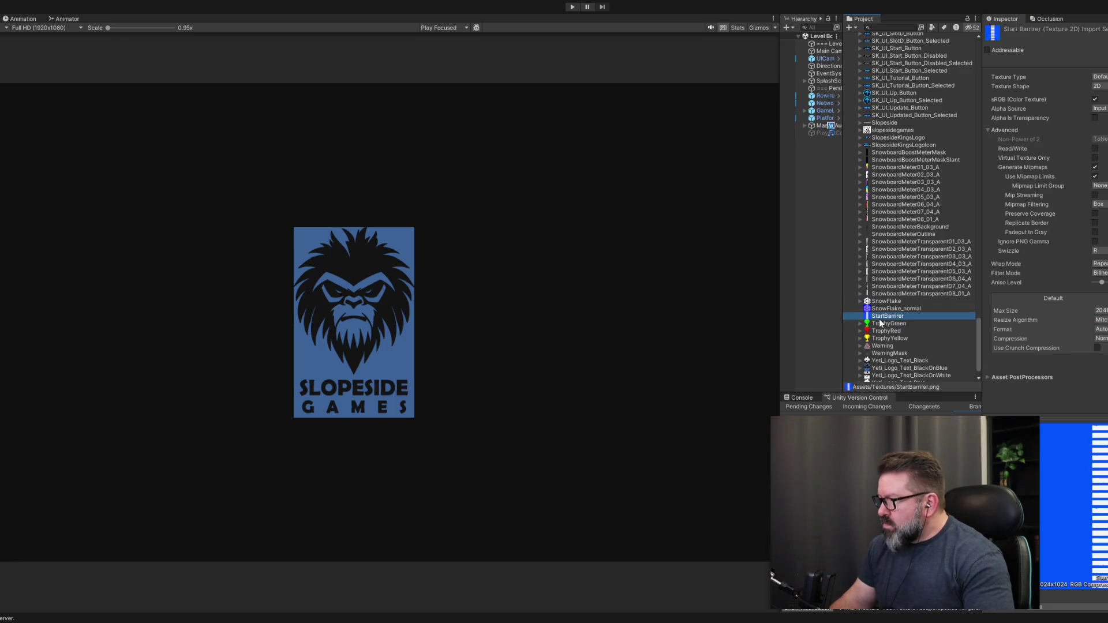